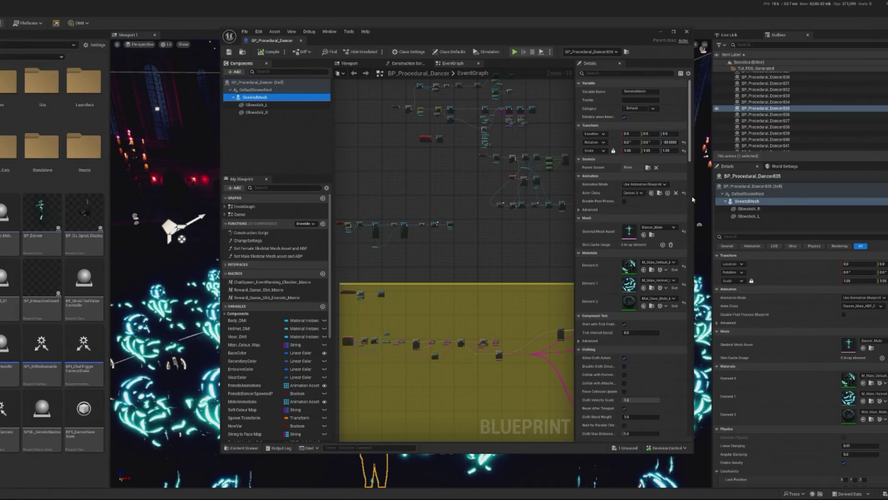
Preview the Dancer_Male skeletal mesh and check its LOD options, leaving LOD on Auto.
double_click(630, 230)
click(434, 63)
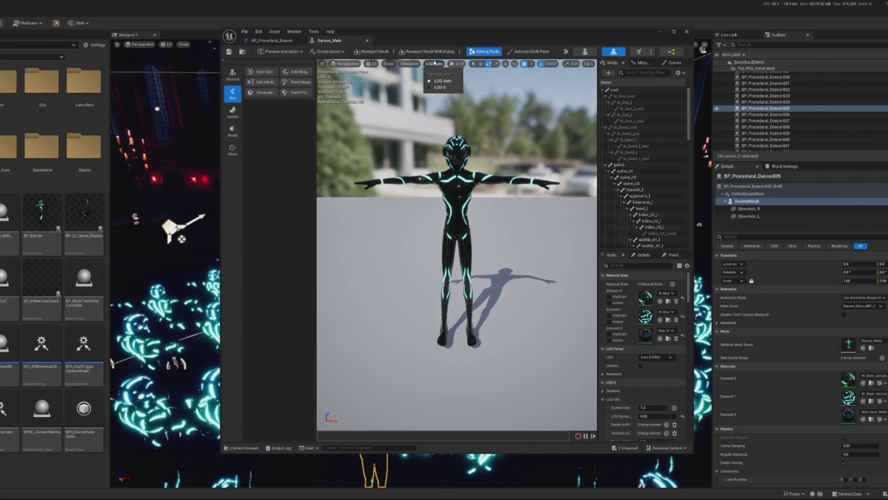
click(430, 65)
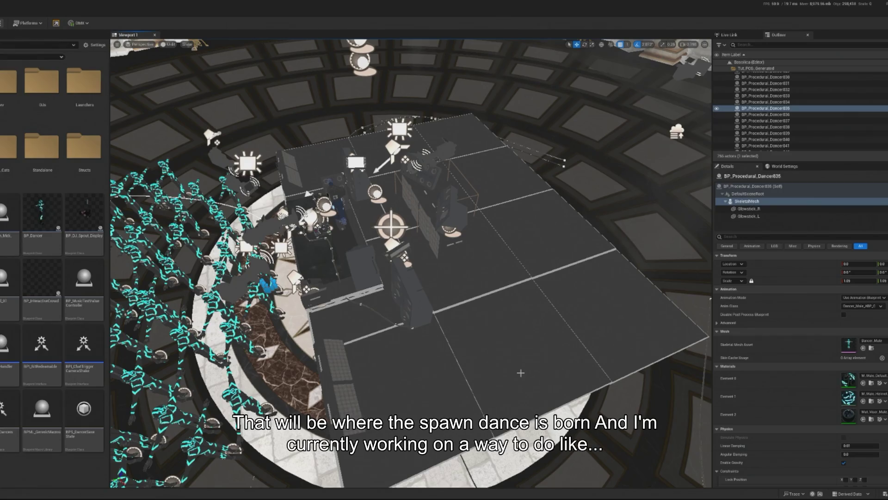
Fly the viewport into the dancer crowd and select the BP_Tut_Spline encircling it.
drag(512, 343, 417, 240)
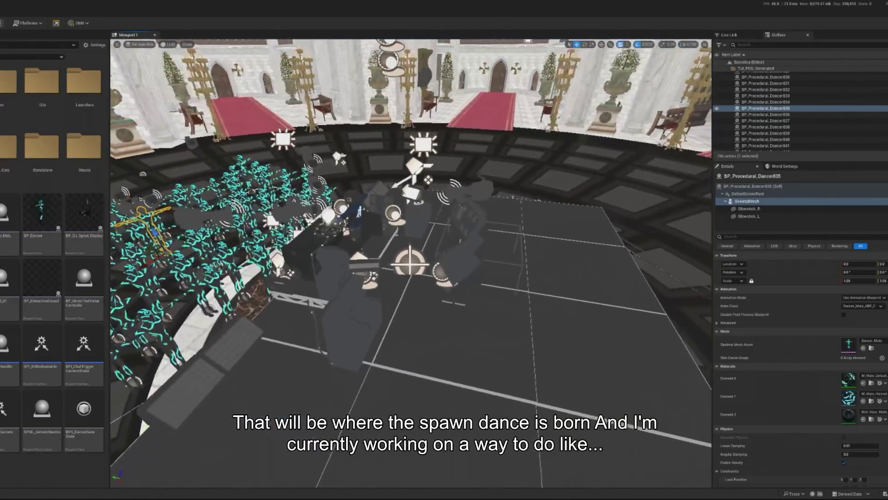
mouse_move(471, 322)
mouse_down()
mouse_move(470, 282)
mouse_move(467, 319)
mouse_move(494, 340)
mouse_move(569, 312)
mouse_move(560, 340)
mouse_move(541, 322)
mouse_move(492, 358)
mouse_move(440, 349)
mouse_move(439, 324)
mouse_up()
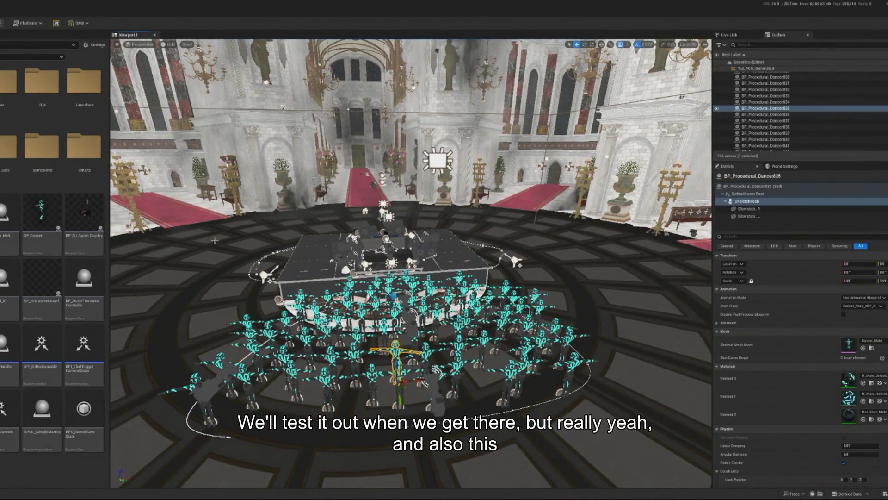
mouse_move(123, 383)
mouse_down()
mouse_move(123, 347)
mouse_move(541, 288)
mouse_up()
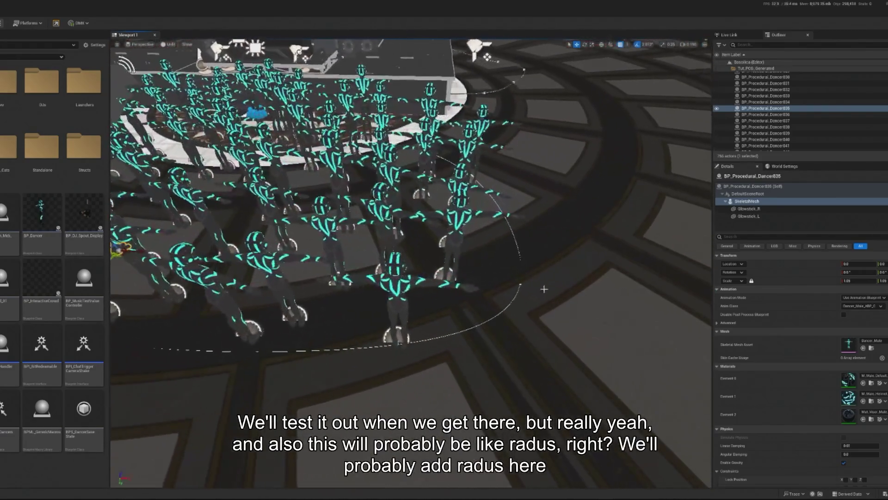
click(517, 283)
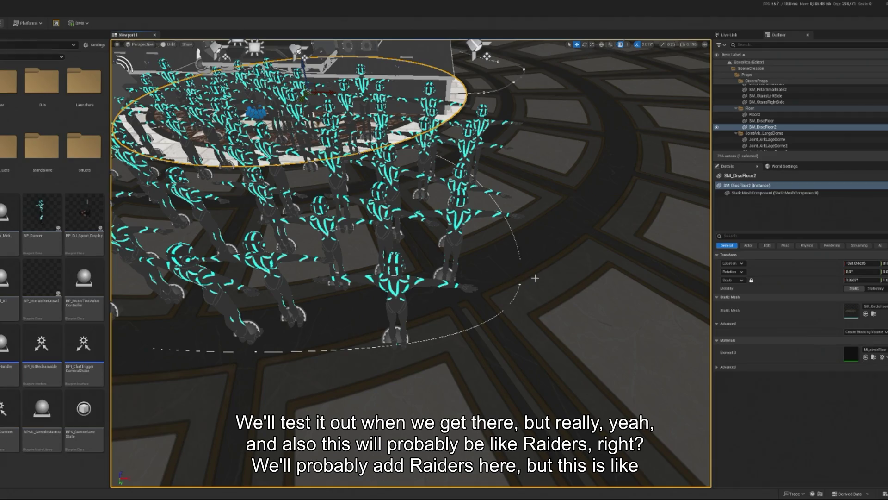
scroll(501, 278, up, 10)
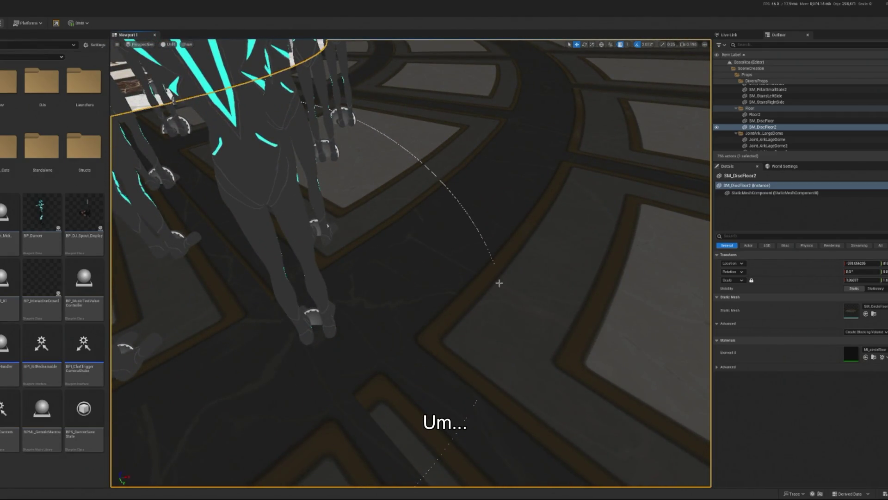
click(500, 283)
Frame the spline, trial-move a point along X and undo it, then Play In Editor.
key(f)
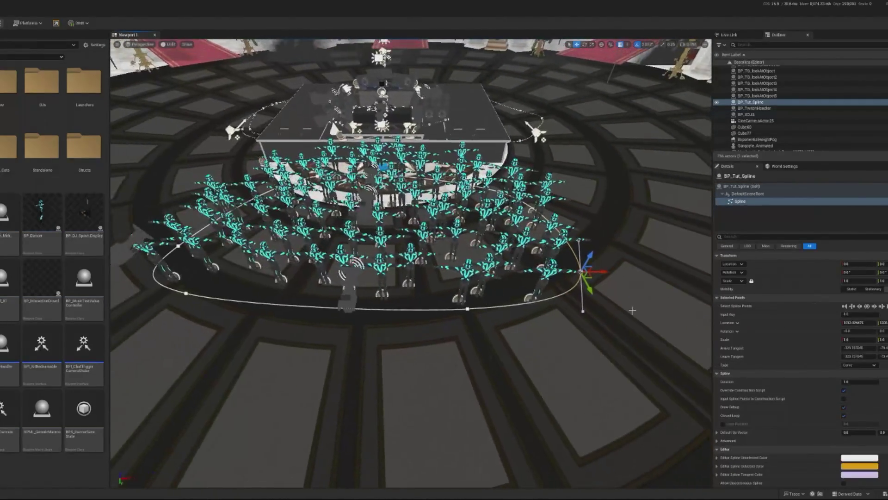
drag(604, 269, 523, 271)
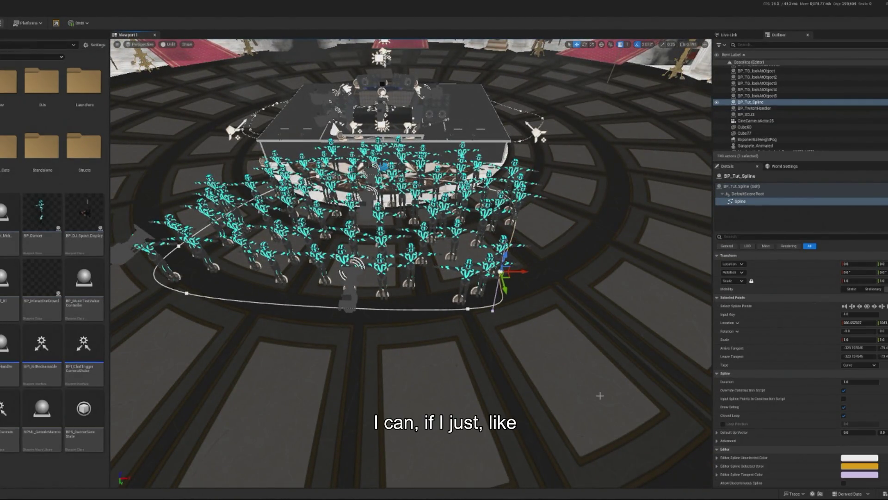
key(Tab)
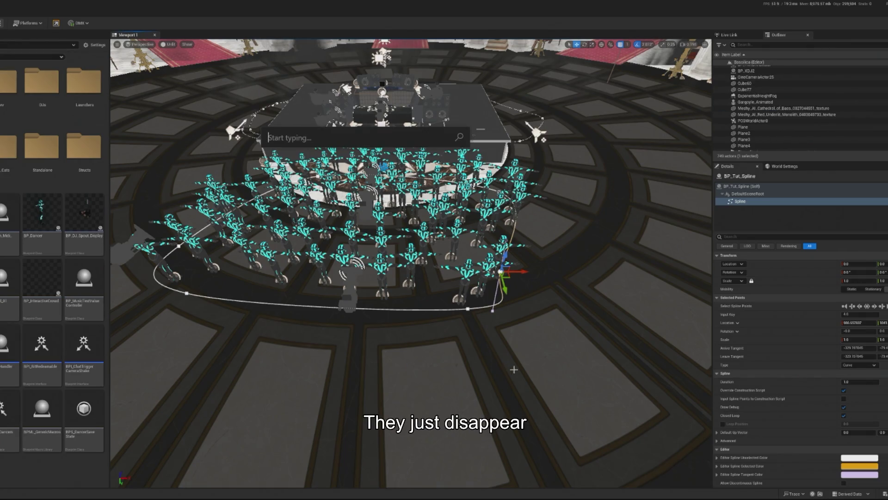
key(Escape)
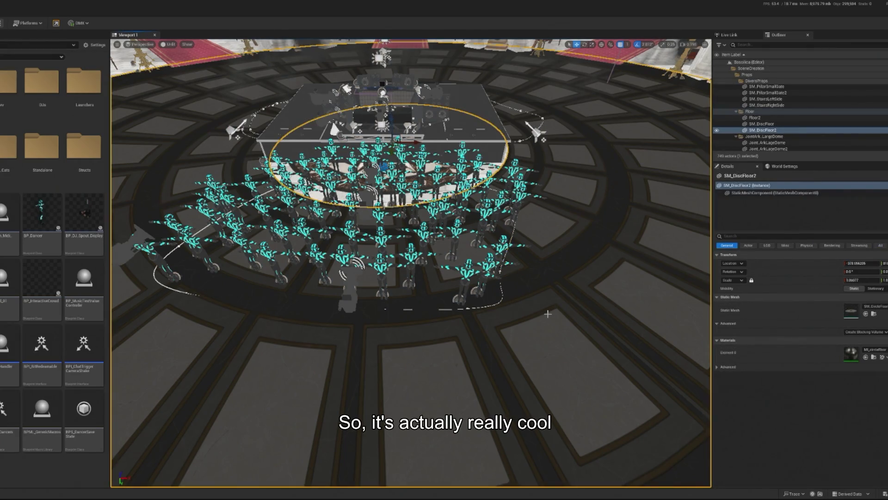
key(ctrl+z)
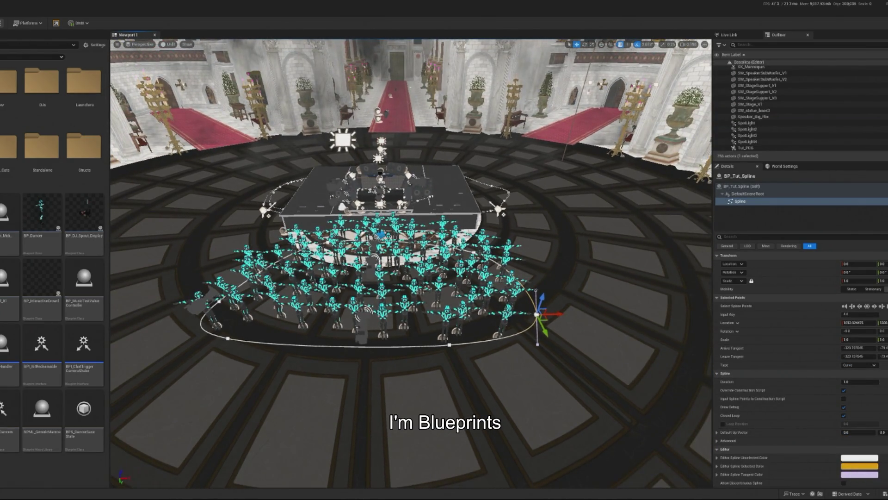
key(alt+p)
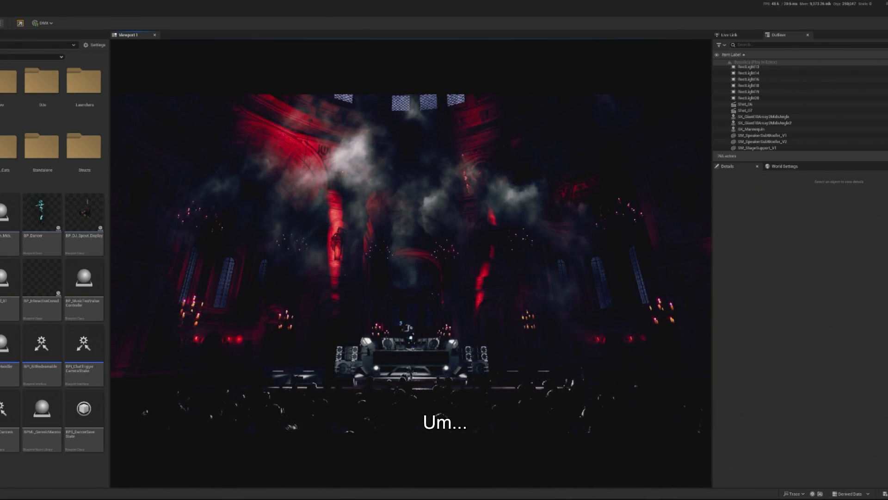
Free the mouse cursor from the running concert with Shift+F1.
key(shift+F1)
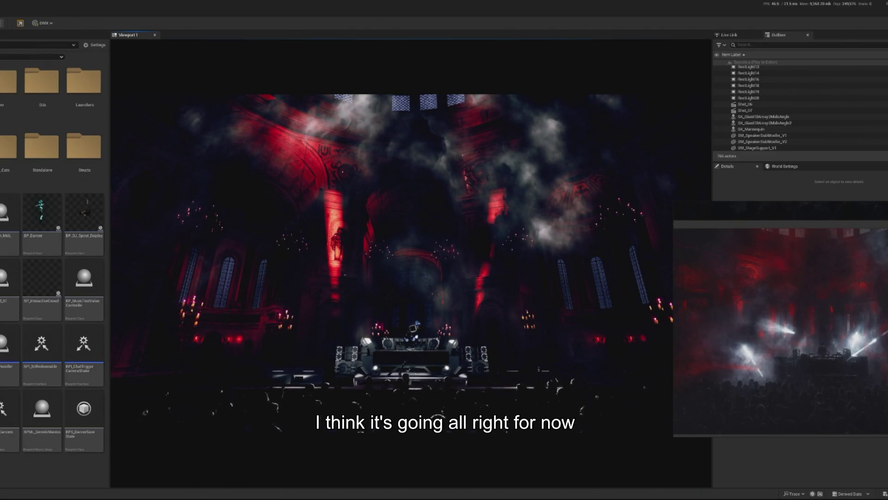
Move the floating stage preview down and left over the game view's lower right.
mouse_move(821, 339)
mouse_down()
mouse_move(684, 369)
mouse_move(726, 409)
mouse_move(736, 398)
mouse_up()
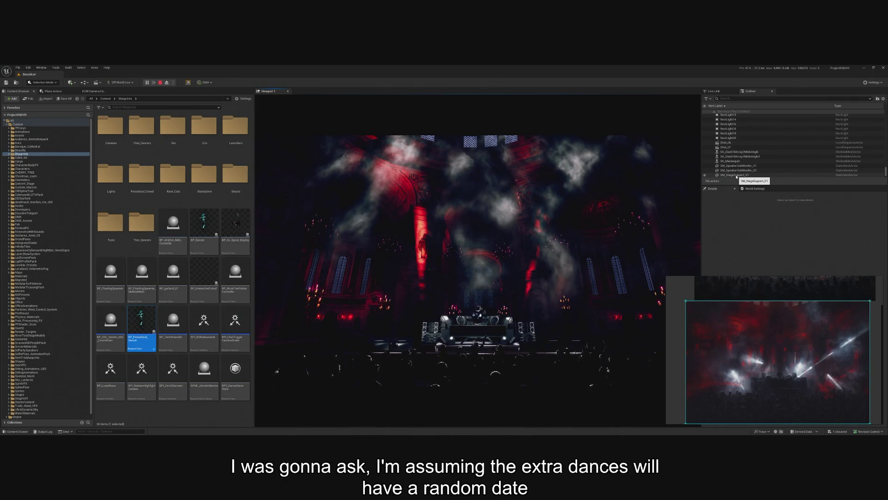
End the Play In Editor session with the toolbar Stop button.
click(476, 259)
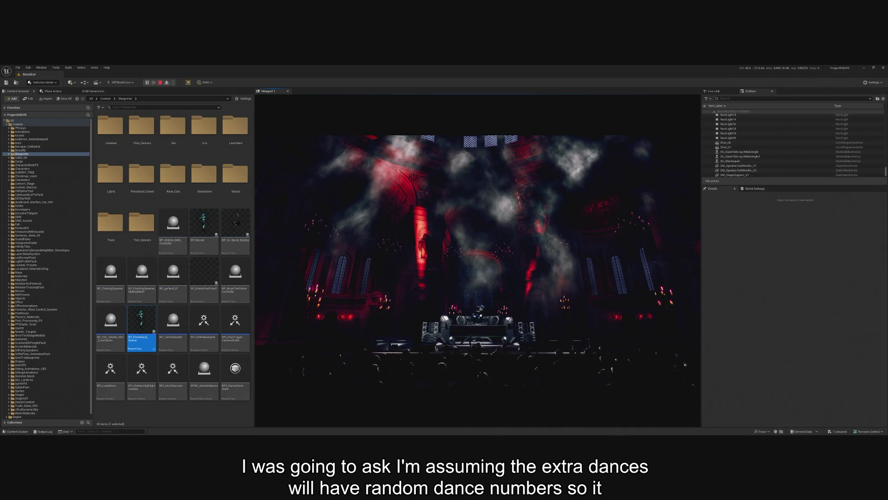
click(160, 82)
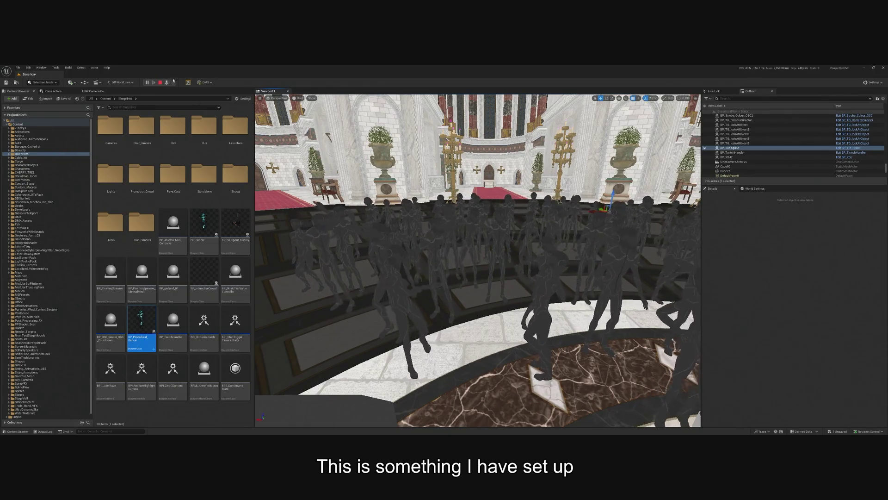
click(161, 84)
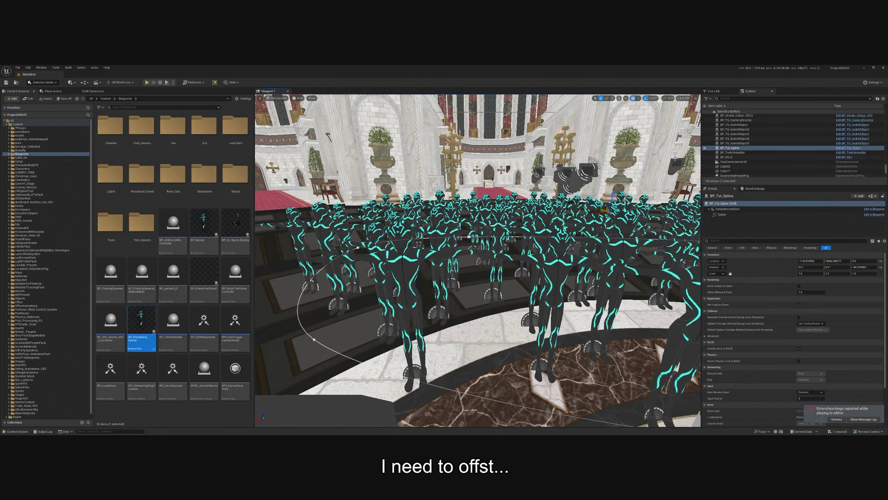
Open BP_Procedural_Dancer and inspect the ChangeSettings function graph before returning to the EventGraph.
double_click(135, 322)
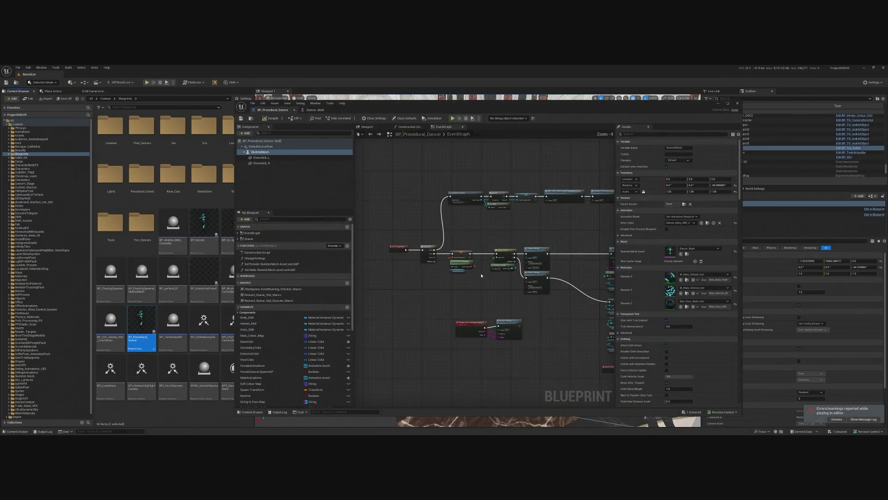
scroll(482, 275, up, 5)
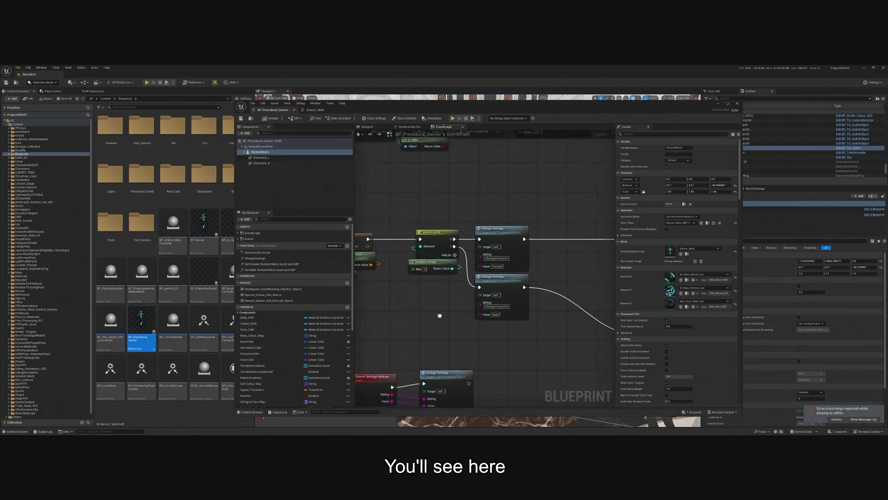
drag(439, 315, 417, 311)
mouse_move(546, 296)
mouse_down()
mouse_move(546, 272)
mouse_move(464, 261)
mouse_up()
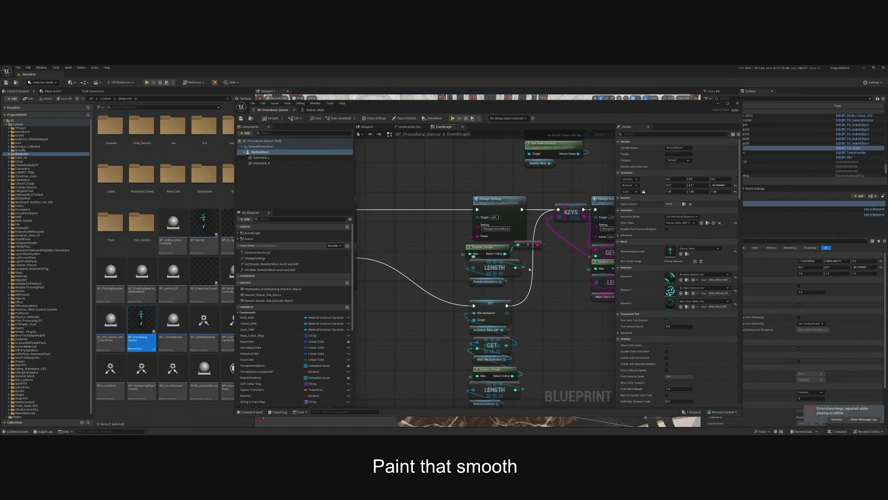
drag(529, 269, 525, 282)
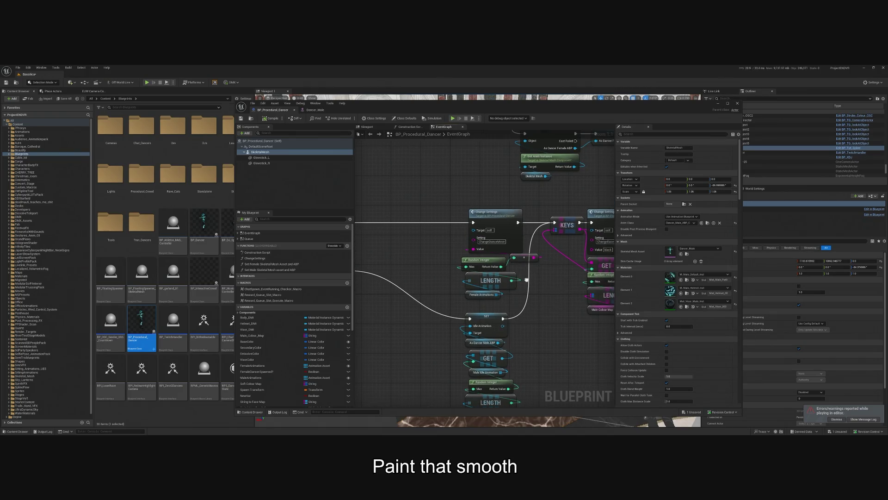
click(501, 220)
double_click(501, 220)
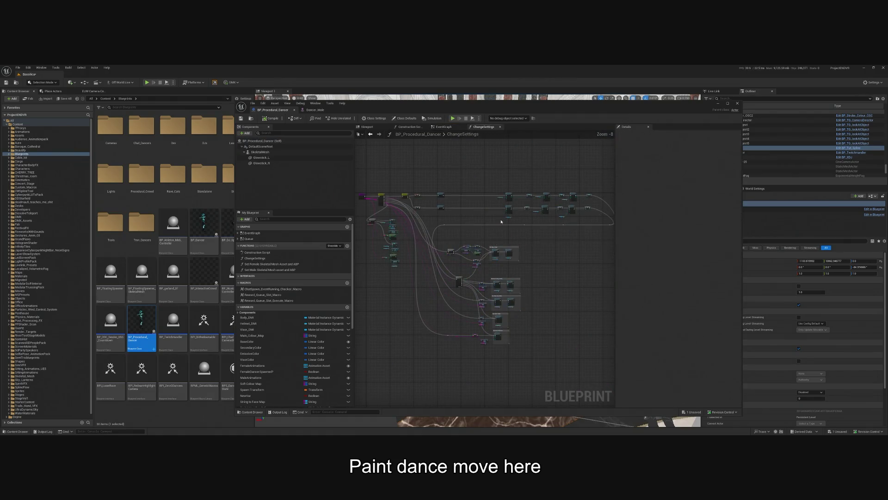
scroll(494, 290, up, 7)
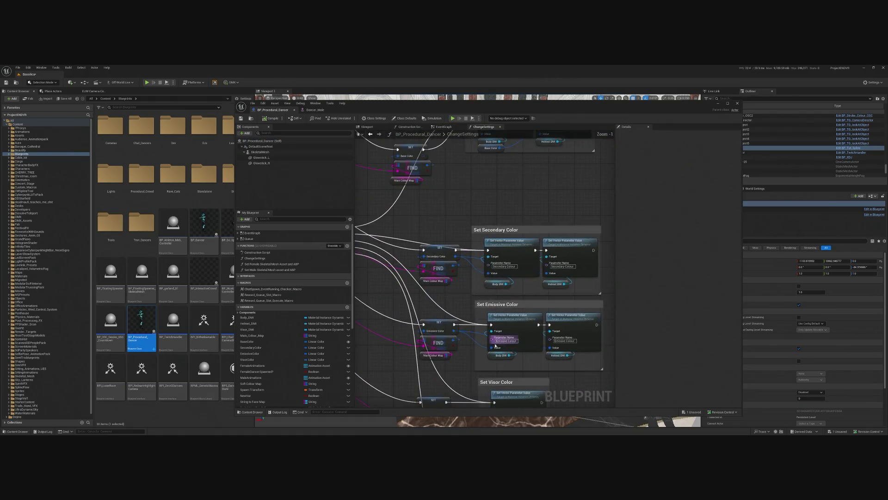
drag(513, 264, 515, 236)
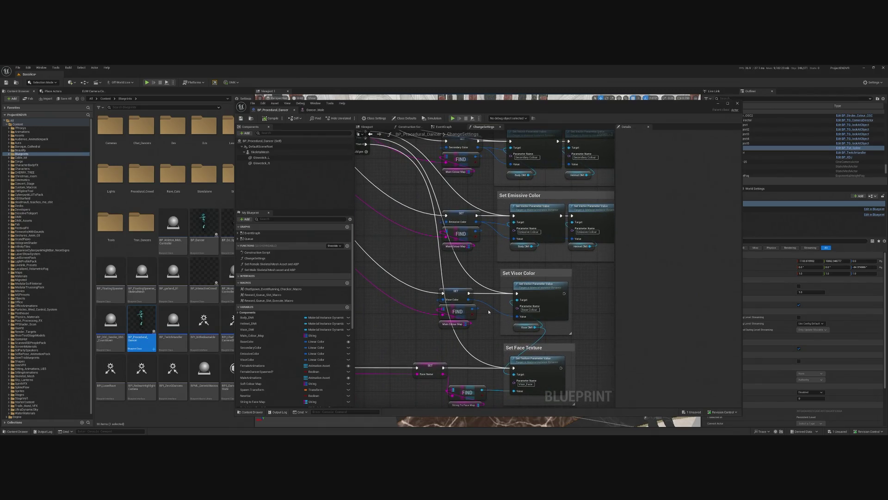
scroll(500, 335, down, 2)
drag(503, 336, 528, 345)
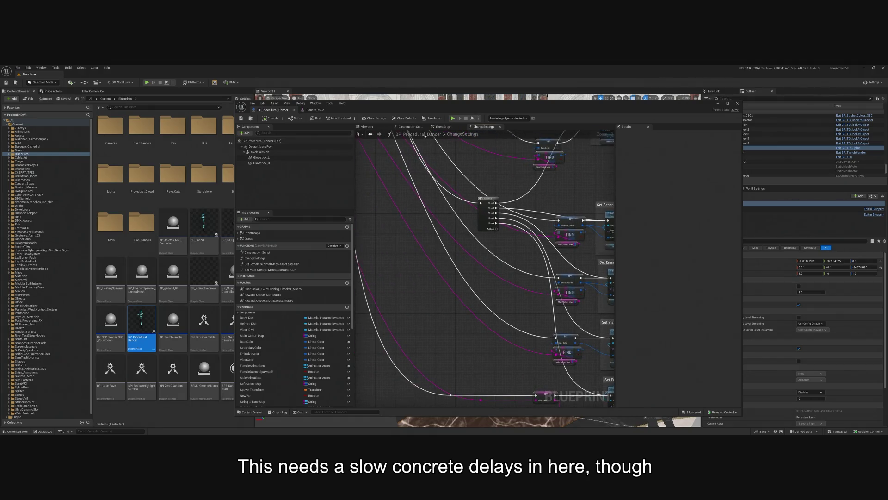
click(437, 127)
drag(437, 243, 464, 255)
Add a Delay node and a Random Float in Range node with Max 0.2.
right_click(432, 248)
text(delay)
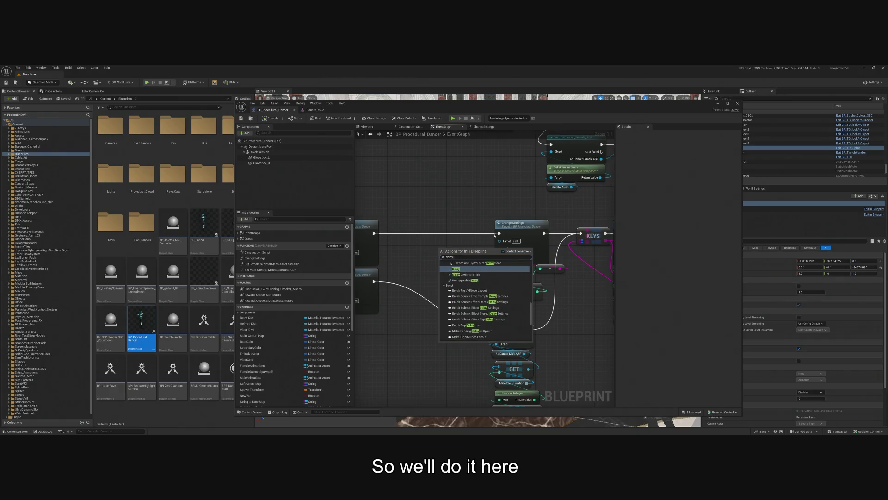
click(469, 270)
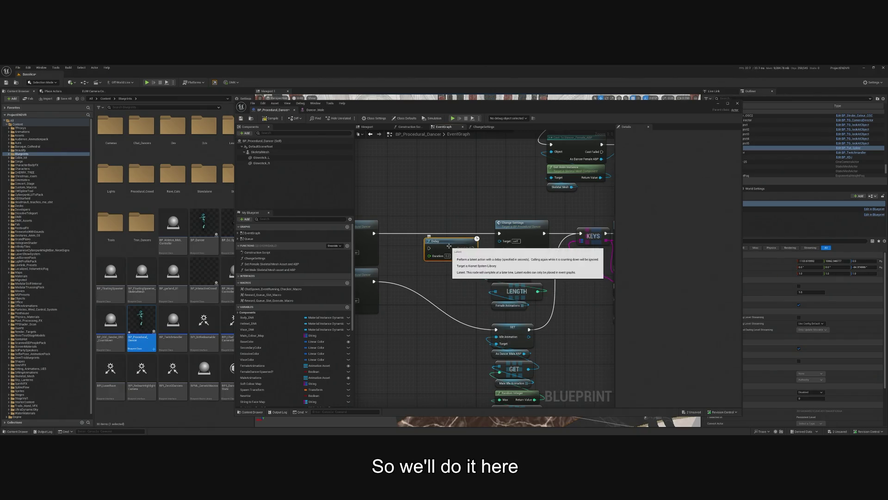
right_click(434, 285)
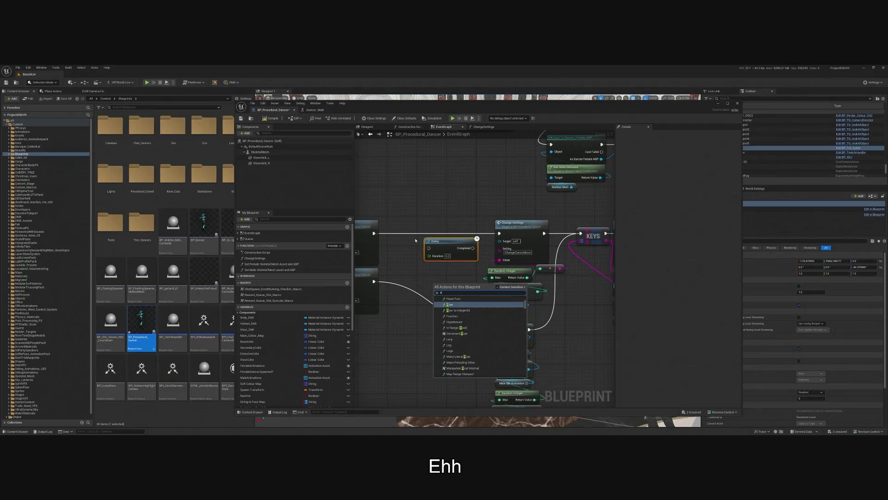
text(random float in range)
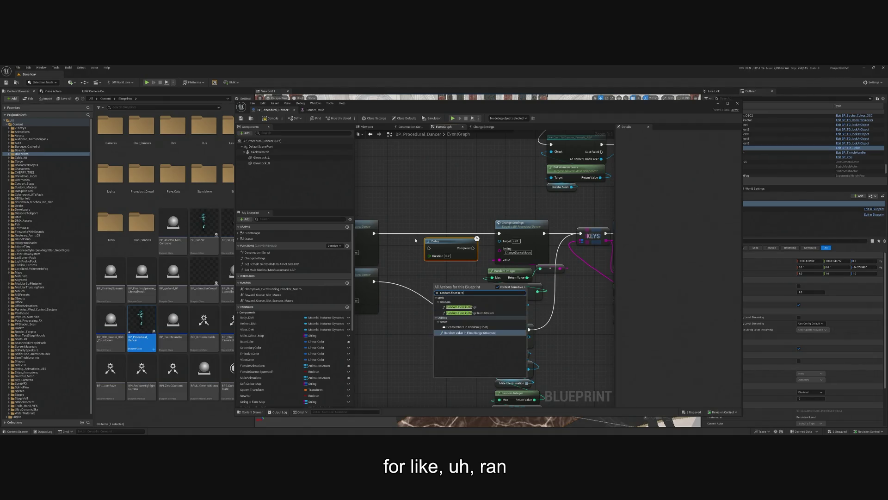
click(467, 307)
drag(449, 283, 438, 268)
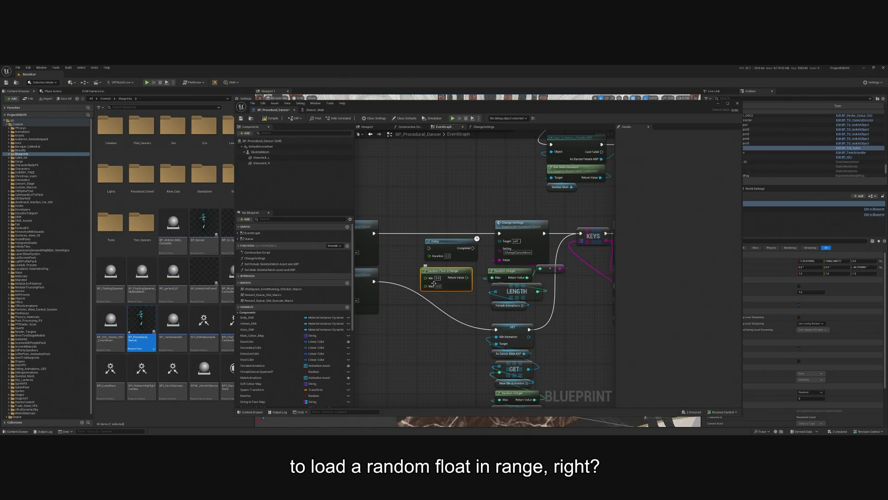
click(437, 278)
click(437, 286)
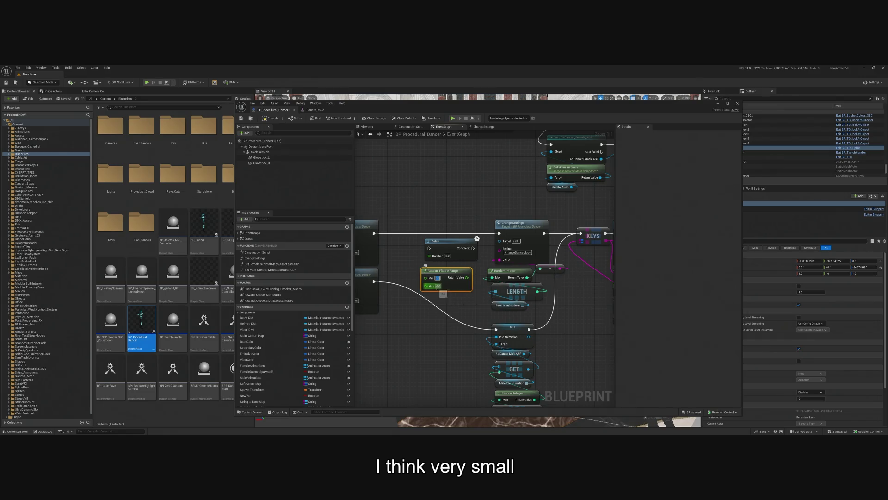
text(0.2)
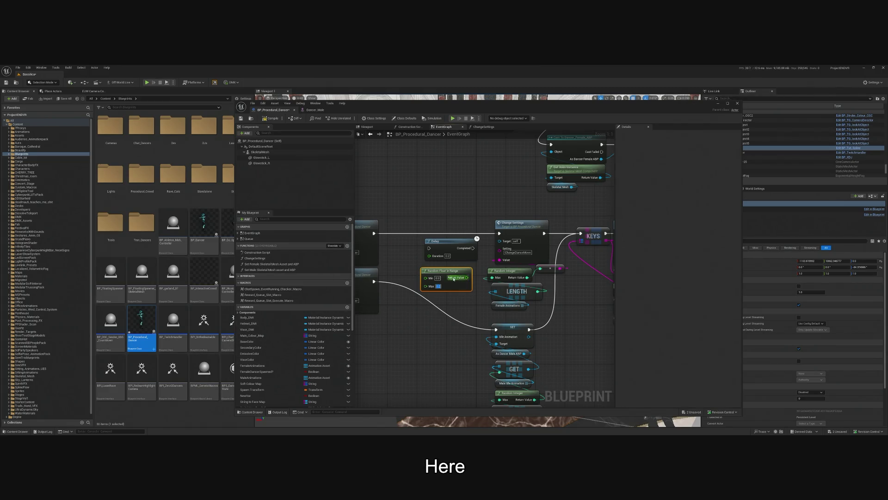
Wire the random value into Delay Duration and insert the Delay between both Change Settings nodes.
mouse_move(467, 277)
mouse_down()
mouse_move(431, 257)
mouse_move(428, 230)
mouse_up()
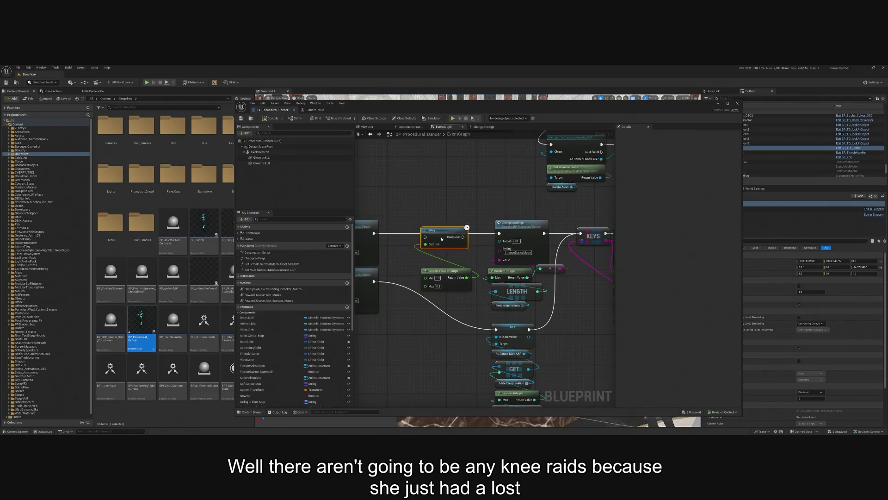
mouse_move(445, 283)
mouse_down()
mouse_move(445, 257)
mouse_move(430, 244)
mouse_move(439, 240)
mouse_up()
mouse_move(444, 288)
mouse_down()
mouse_move(444, 238)
mouse_move(438, 289)
mouse_move(474, 279)
mouse_move(492, 287)
mouse_move(445, 312)
mouse_up()
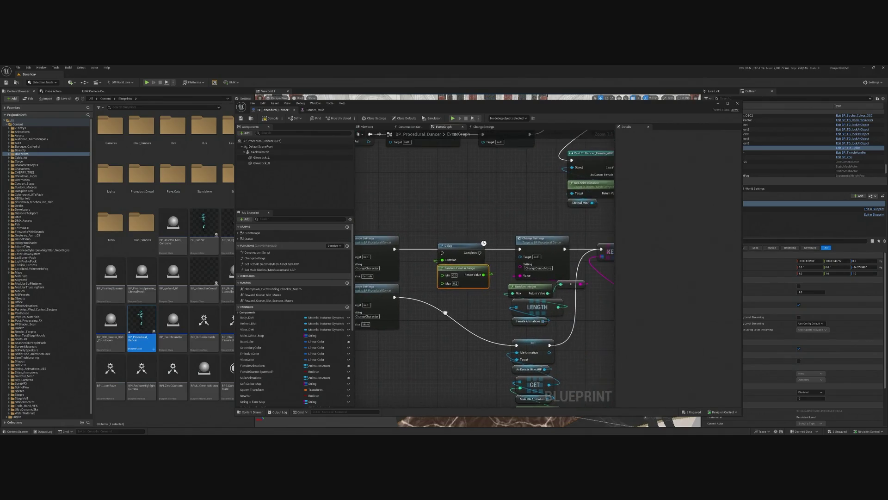
drag(442, 252, 394, 249)
drag(477, 256, 520, 249)
drag(464, 250, 479, 150)
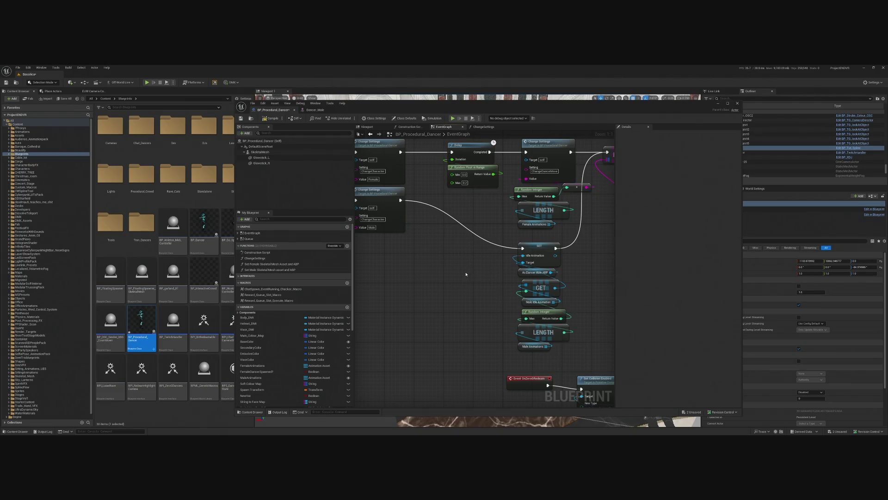
Paste a copied Delay/Random Float pair and wire it between Change Settings and SET Idle Animation.
key(ctrl+v)
drag(480, 268, 470, 250)
mouse_move(402, 200)
mouse_down()
mouse_move(456, 252)
mouse_move(521, 251)
mouse_up()
drag(463, 249, 467, 245)
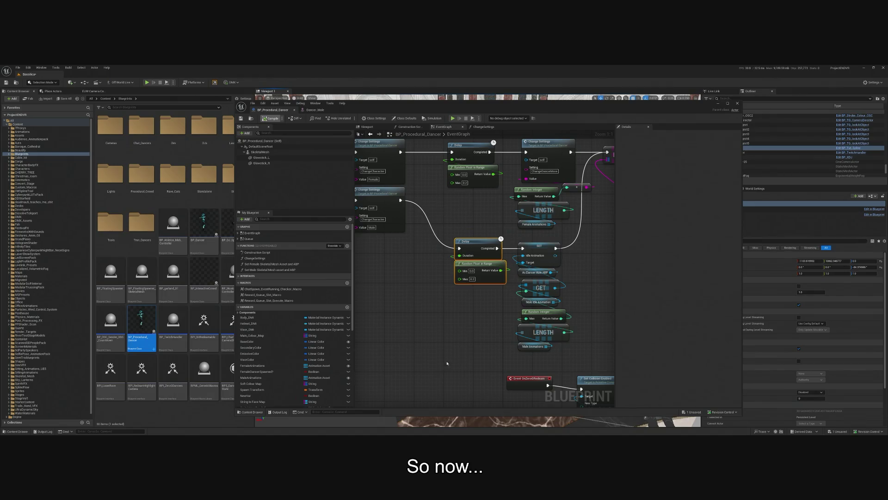
drag(447, 363, 419, 371)
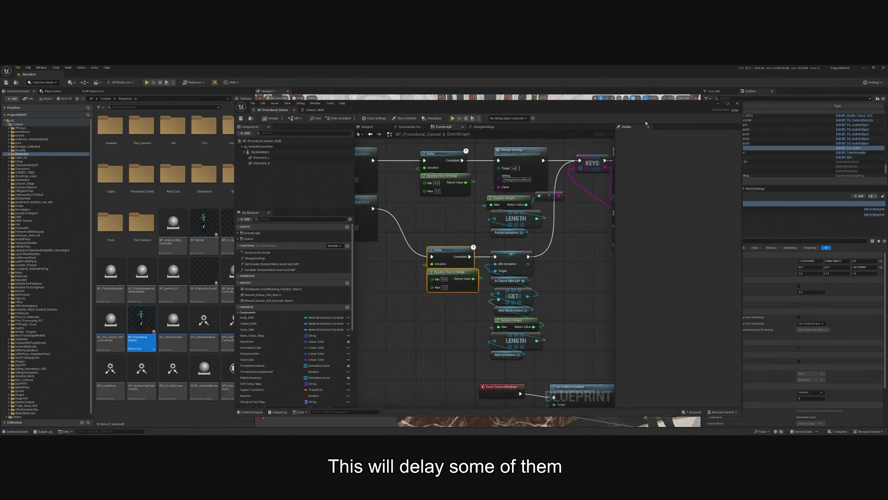
click(716, 105)
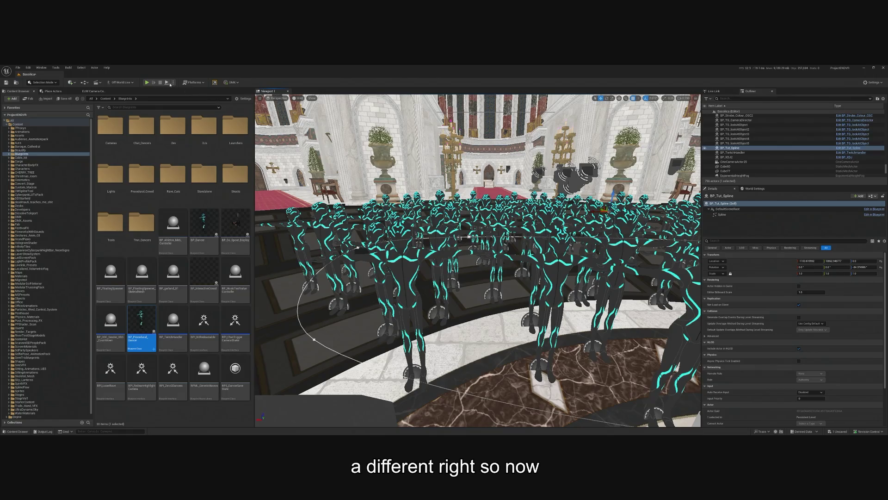
click(147, 83)
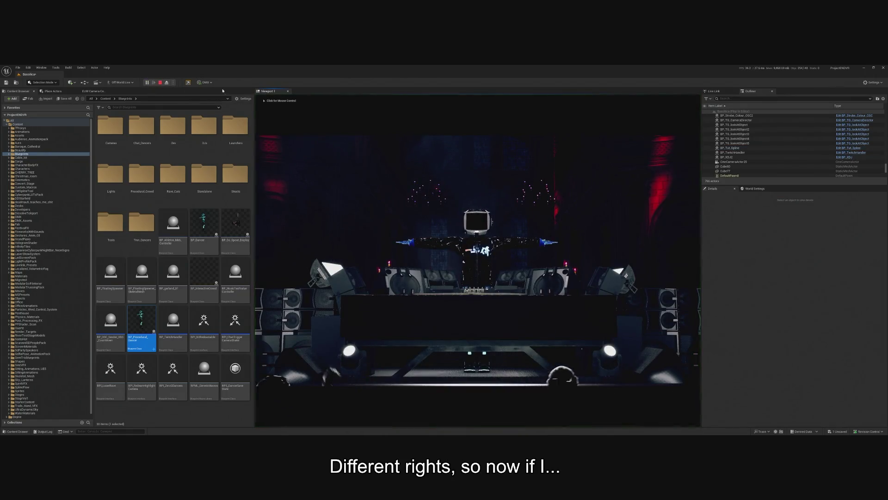
click(166, 82)
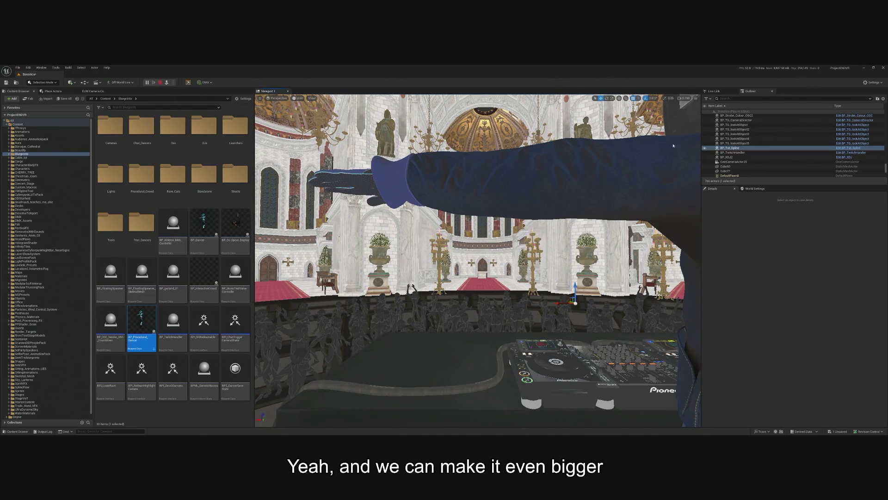
key(Escape)
double_click(141, 324)
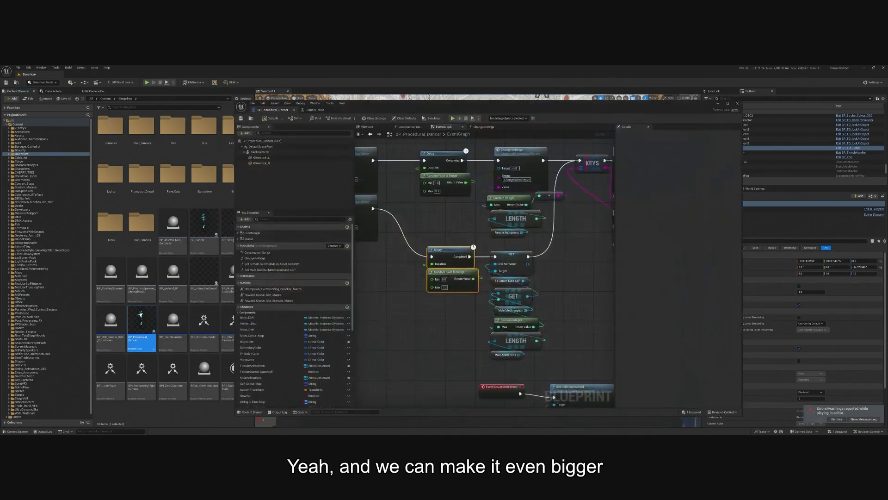
Set the two Random Float in Range maxima to 3 and 4.
click(445, 287)
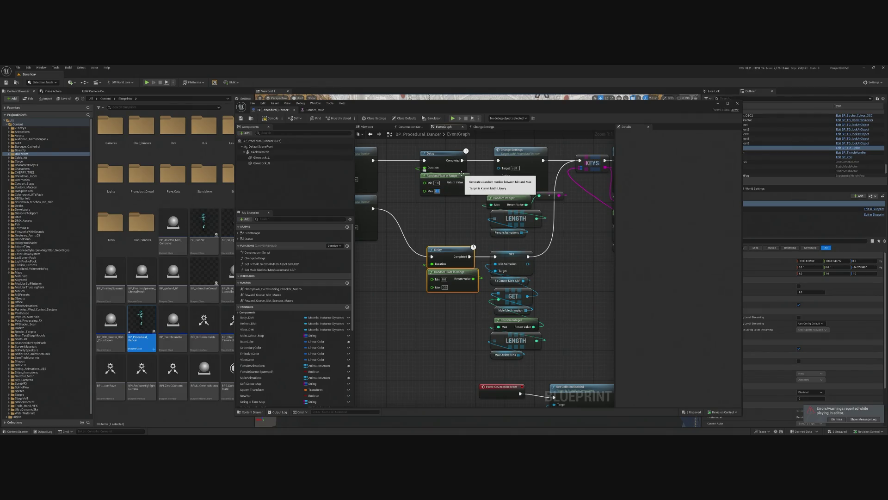
text(3)
click(452, 266)
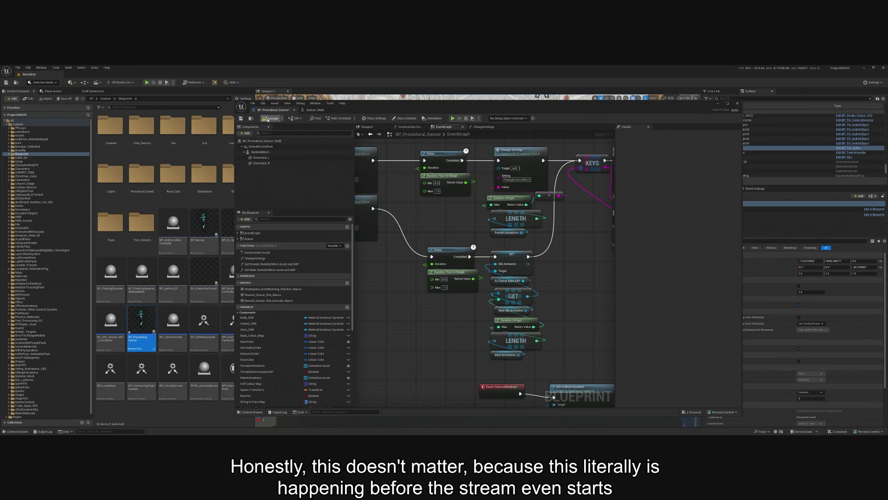
click(444, 287)
text(4)
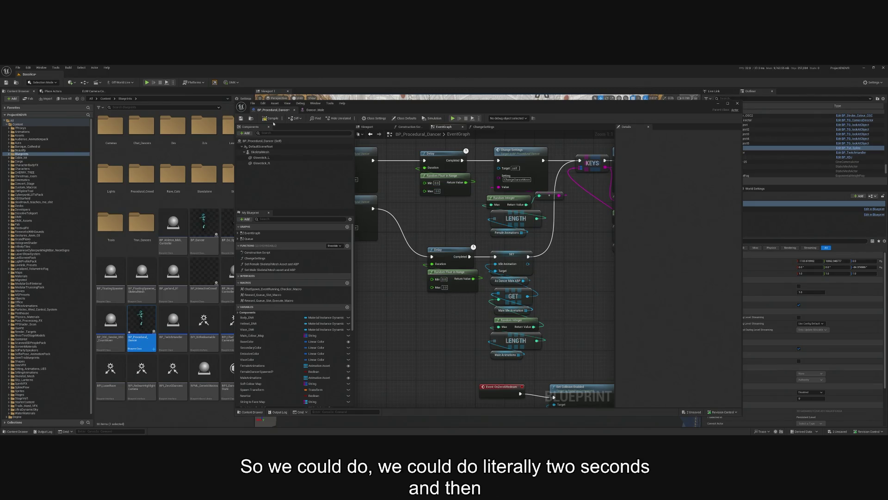
Compile BP_Procedural_Dancer and minimize the Blueprint editor to show the level.
click(276, 120)
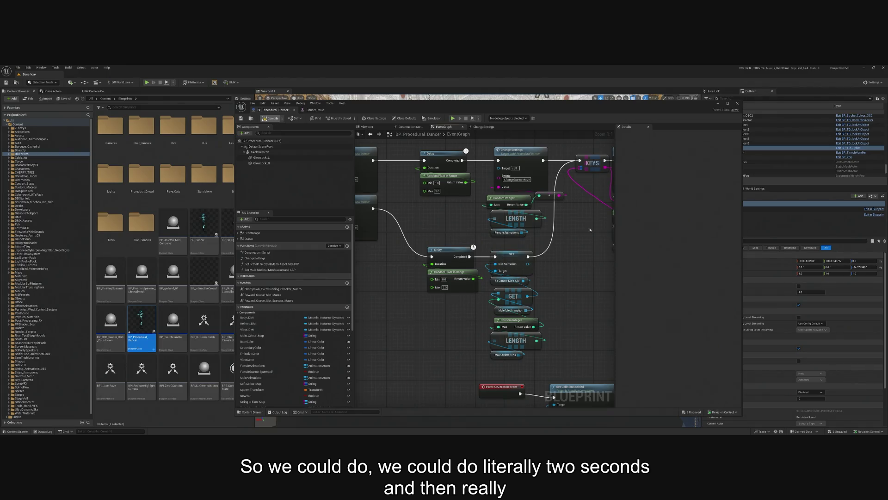
scroll(579, 224, down, 2)
click(717, 103)
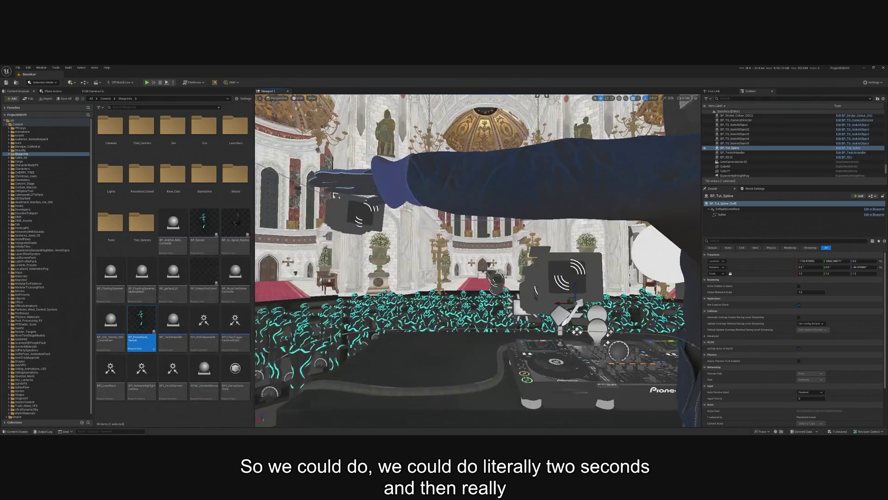
click(298, 98)
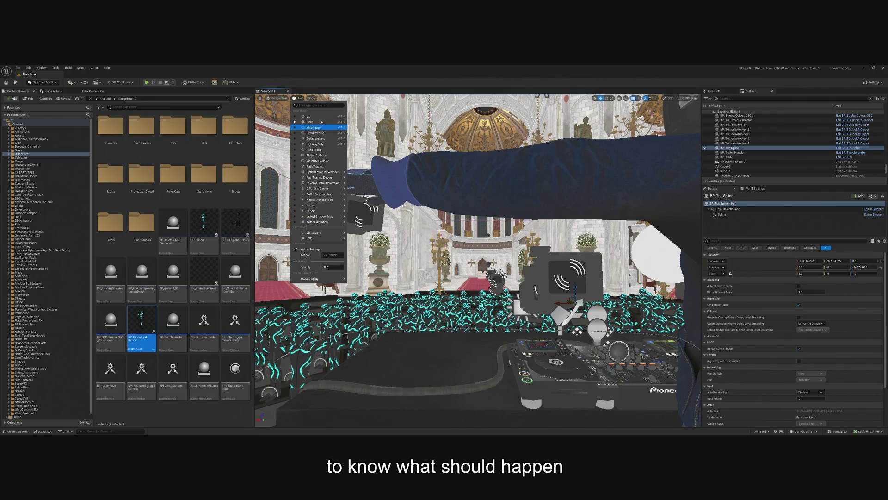
click(309, 116)
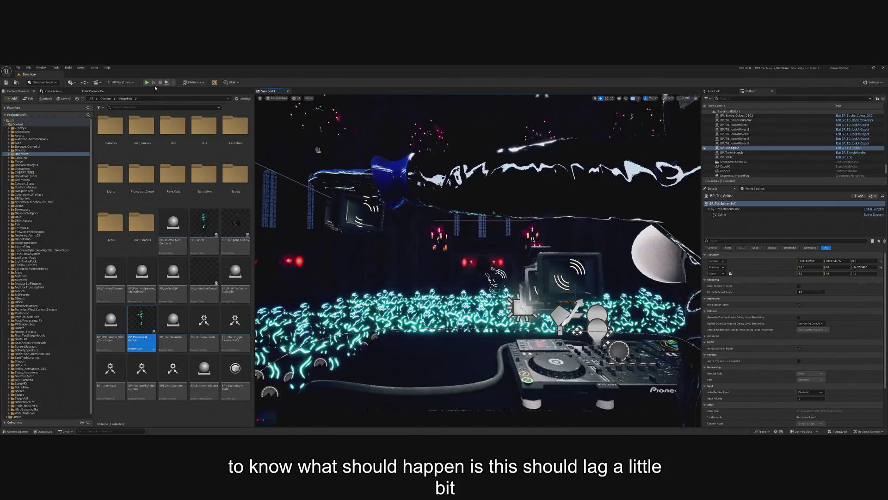
click(149, 83)
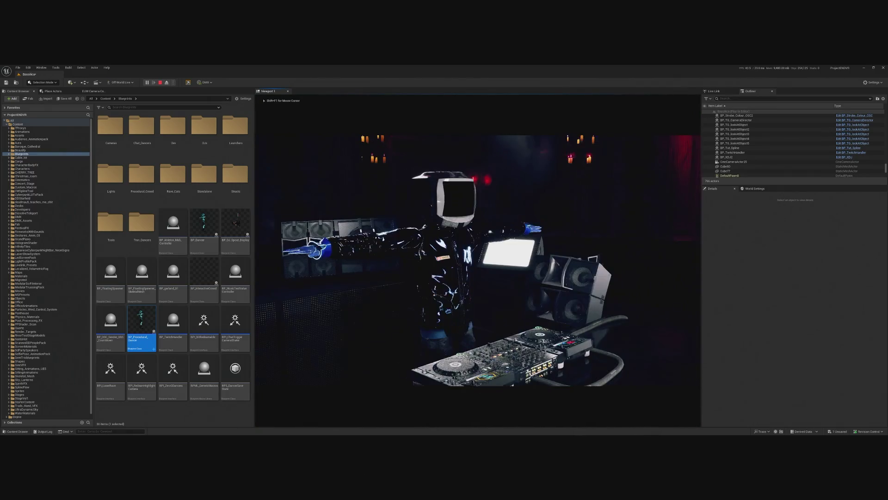
key(shift+F1)
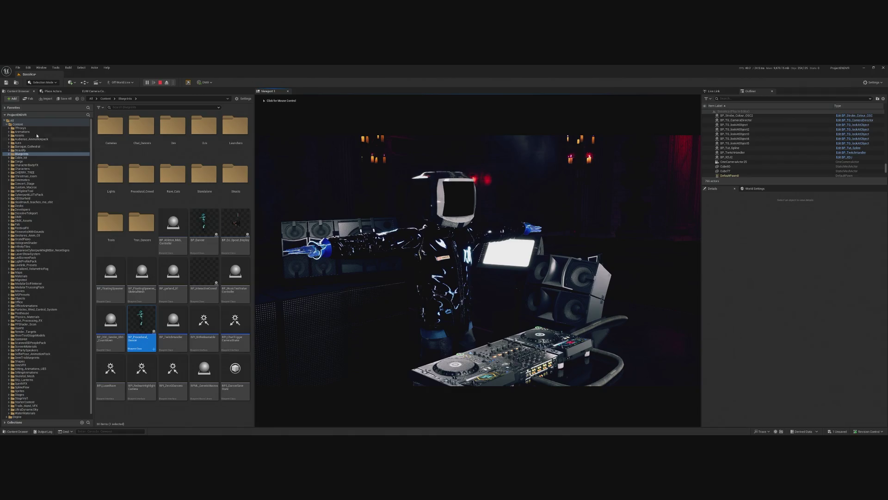
click(166, 82)
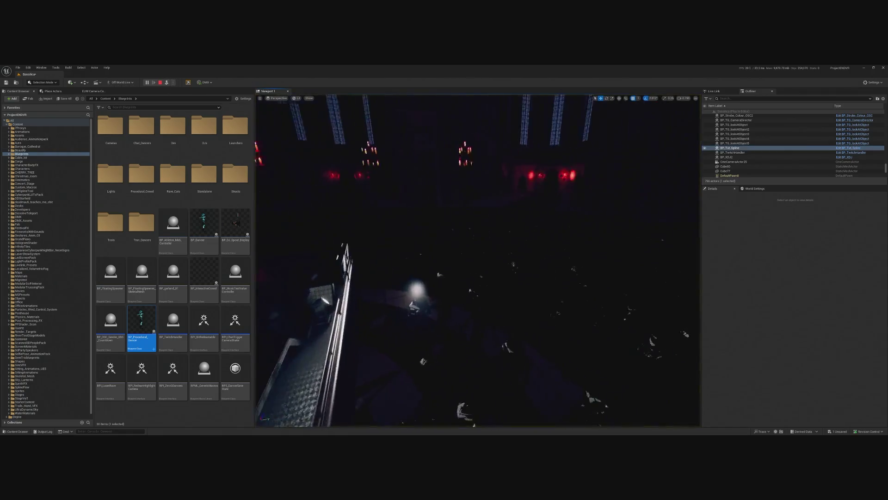
click(296, 98)
click(309, 122)
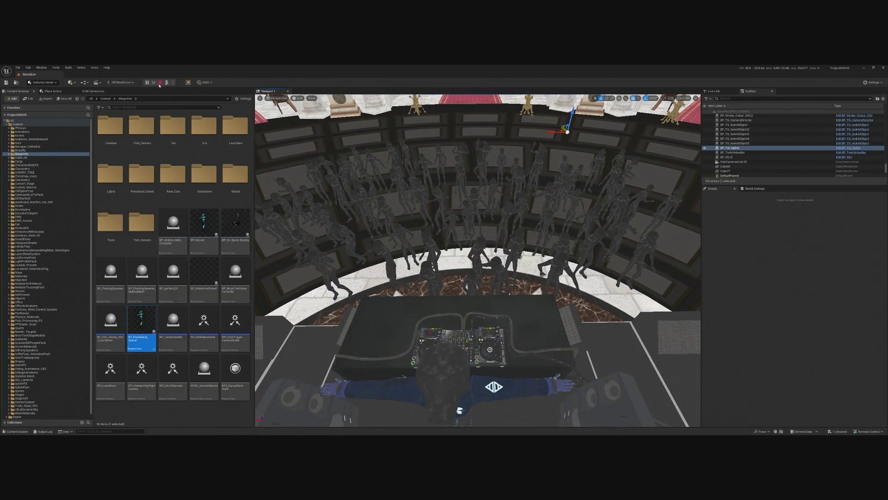
Stop the play-test, check BP_Procedural_Dancer's Sequence node, then open BP_Tut_Spline via Edit Blueprint.
click(159, 83)
double_click(153, 318)
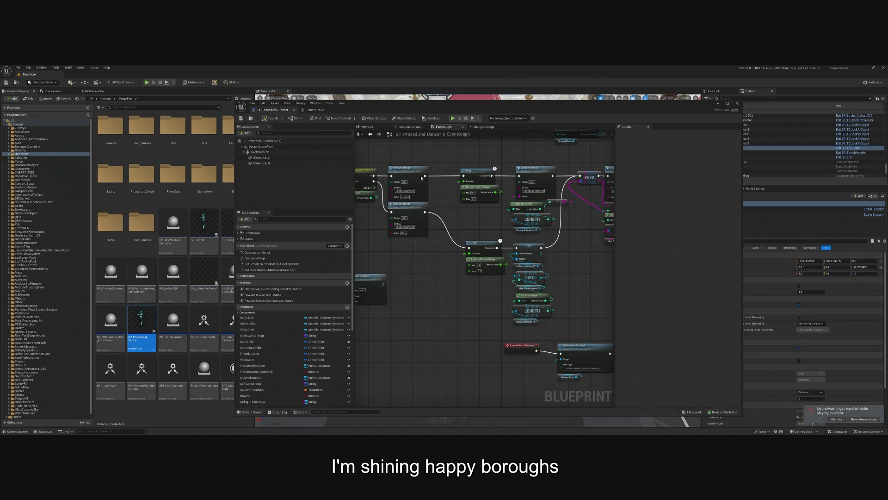
mouse_move(421, 177)
mouse_down()
mouse_move(603, 200)
mouse_move(589, 262)
mouse_move(457, 227)
mouse_move(439, 232)
mouse_up()
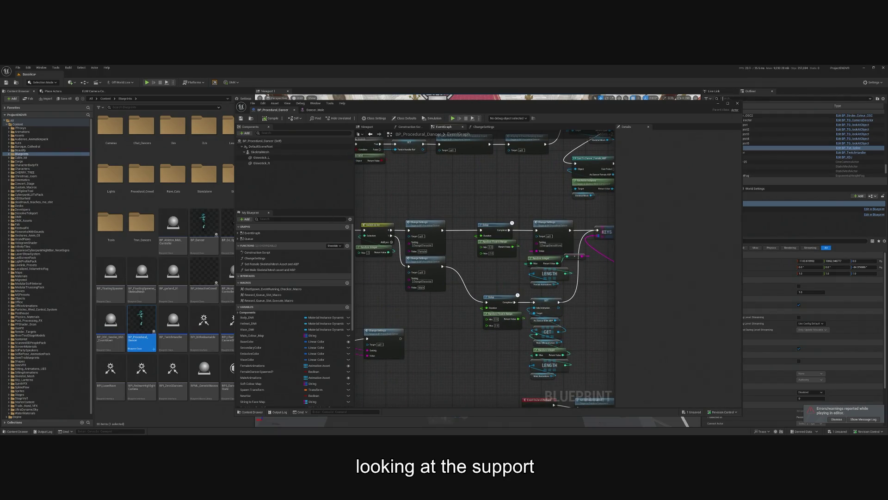
click(717, 106)
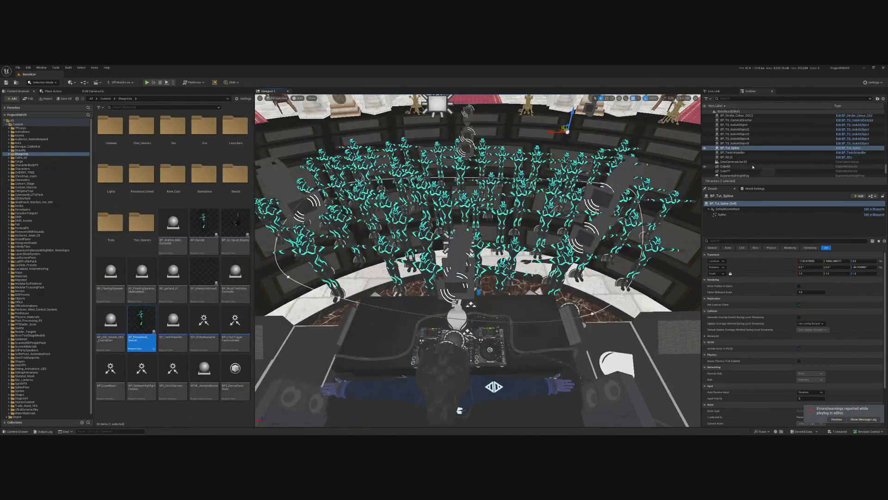
click(853, 148)
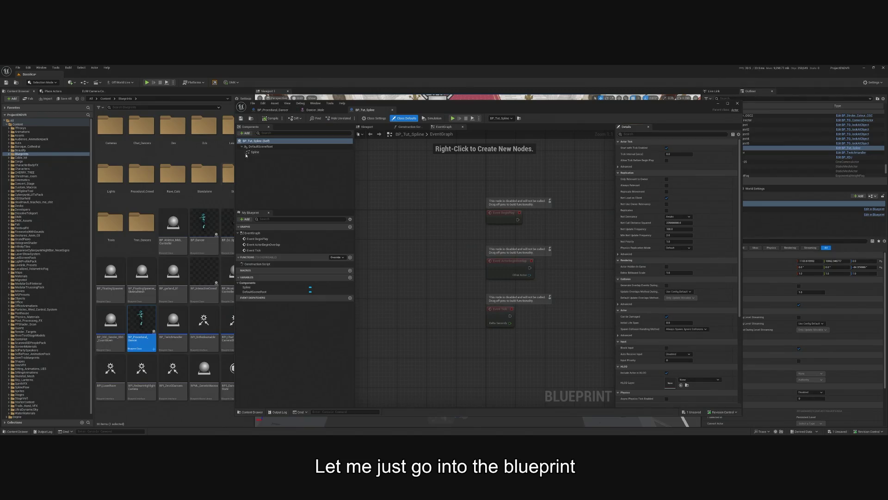
Browse from BP_Tut_Spline to its assets and open the Tut_PCG graph.
drag(524, 104, 449, 109)
right_click(742, 148)
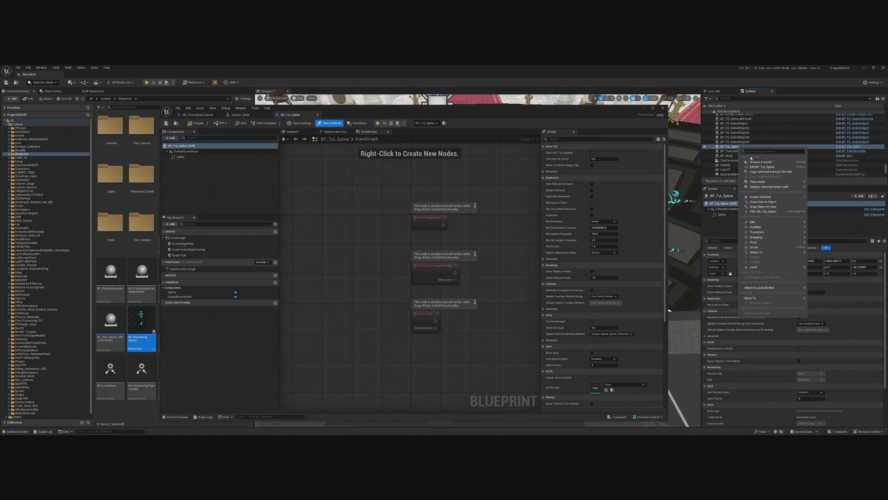
click(759, 162)
click(136, 129)
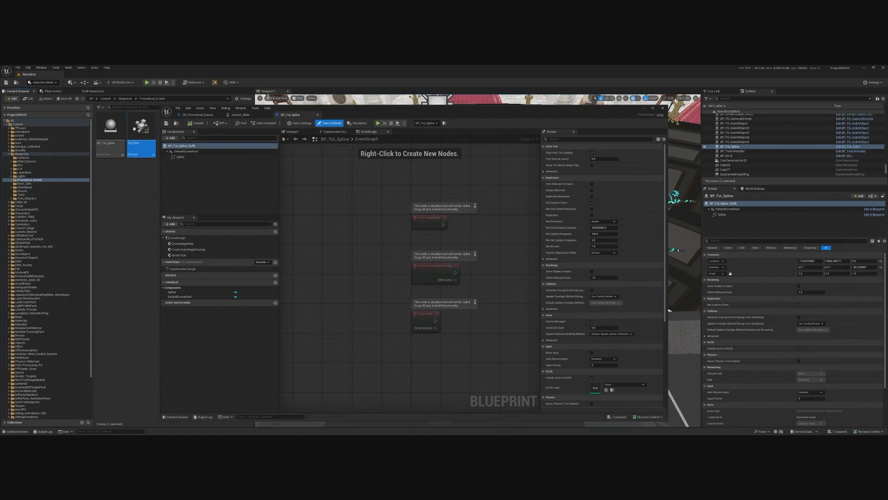
double_click(131, 133)
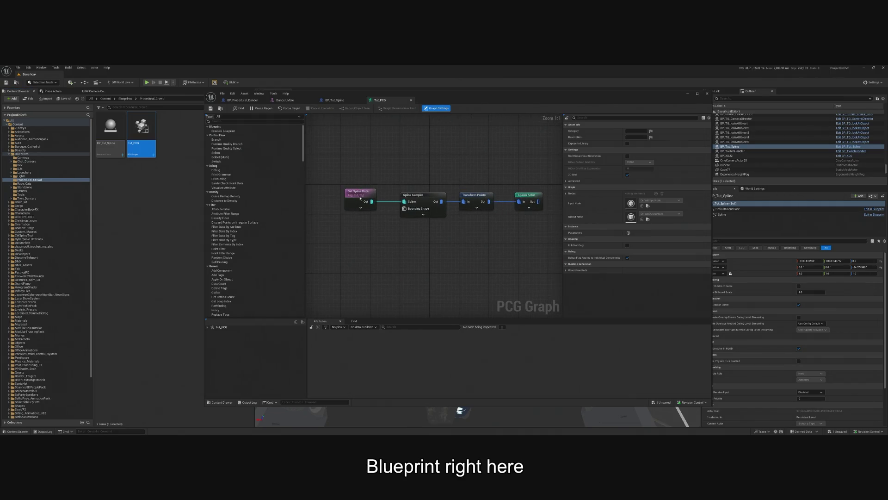
Check the Spline Sampler, Spawn Actor and Transform Points offset/scale settings, then close the graph.
click(422, 198)
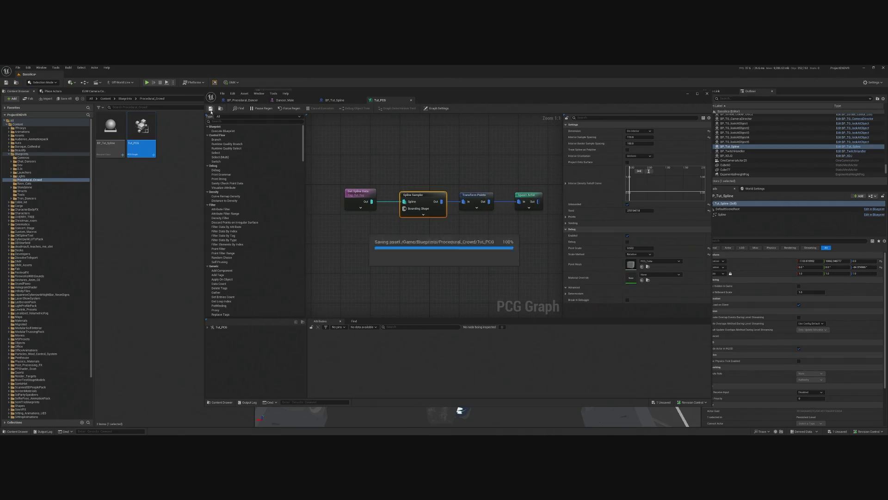
click(528, 207)
drag(528, 207, 469, 211)
click(416, 200)
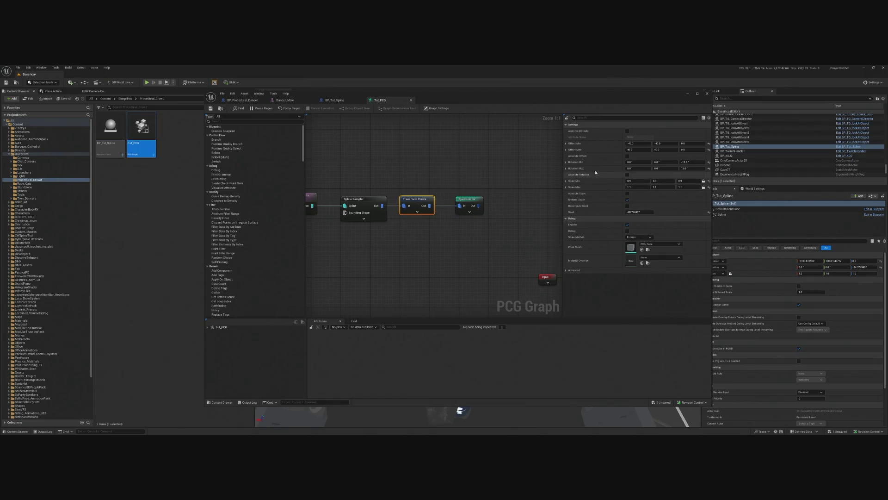
drag(413, 259, 463, 265)
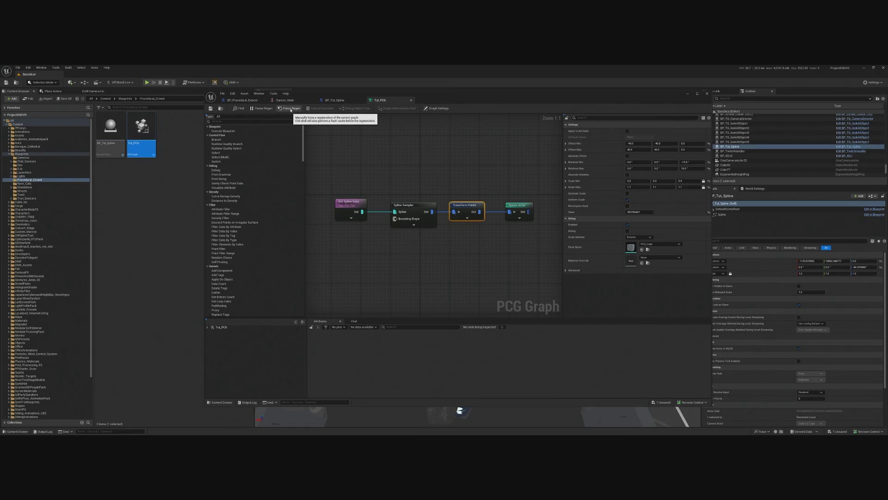
click(708, 93)
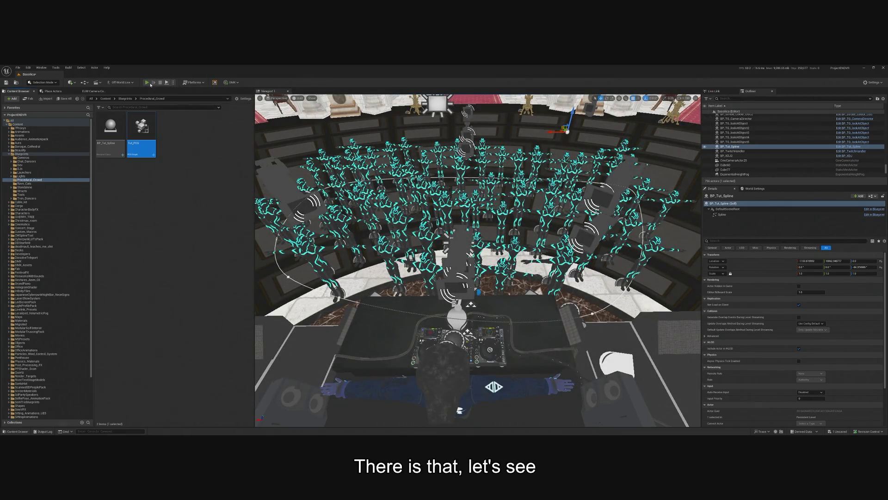
Run a play-test, eject to fly over the dancer crowd, then stop the session.
click(163, 84)
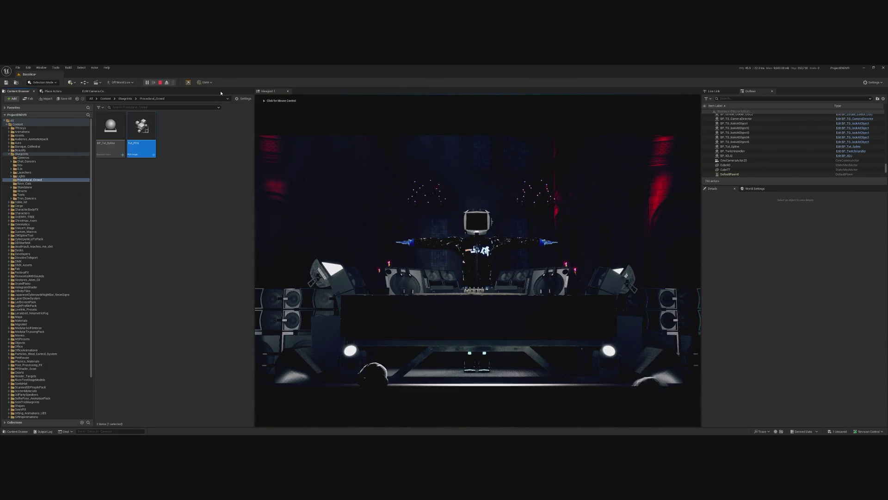
click(168, 83)
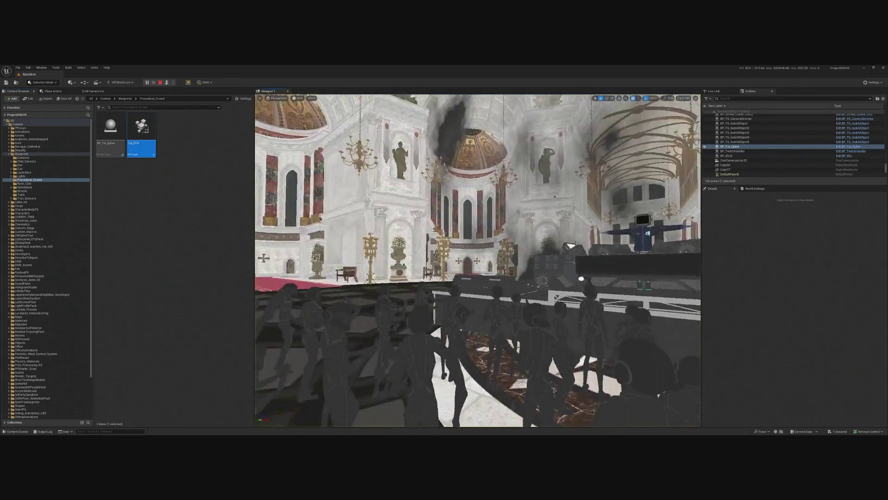
scroll(477, 260, up, 5)
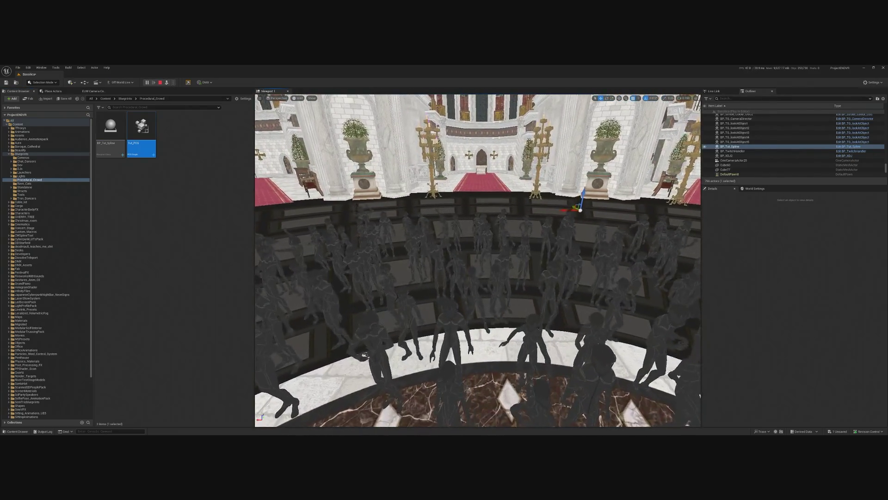
scroll(477, 260, up, 2)
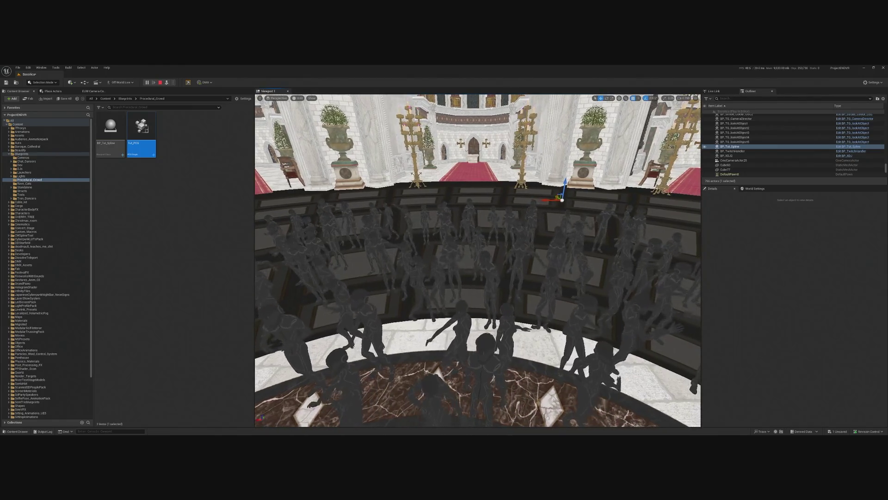
scroll(477, 260, up, 3)
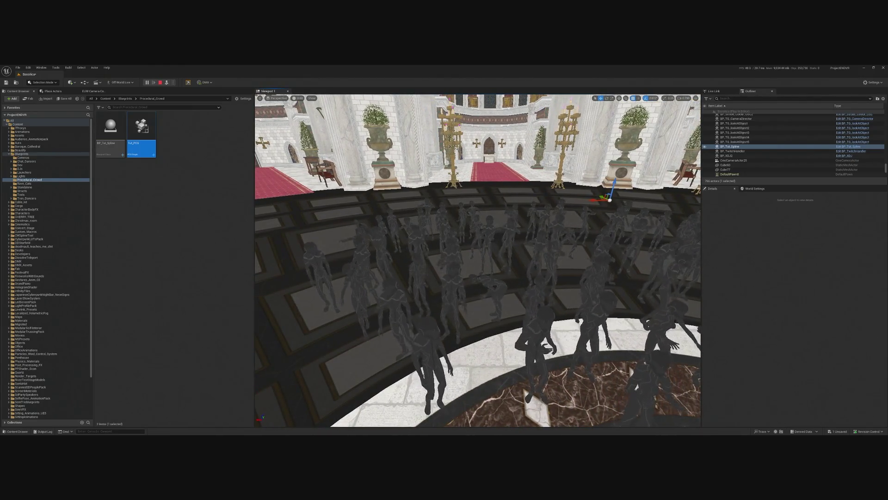
scroll(478, 260, up, 2)
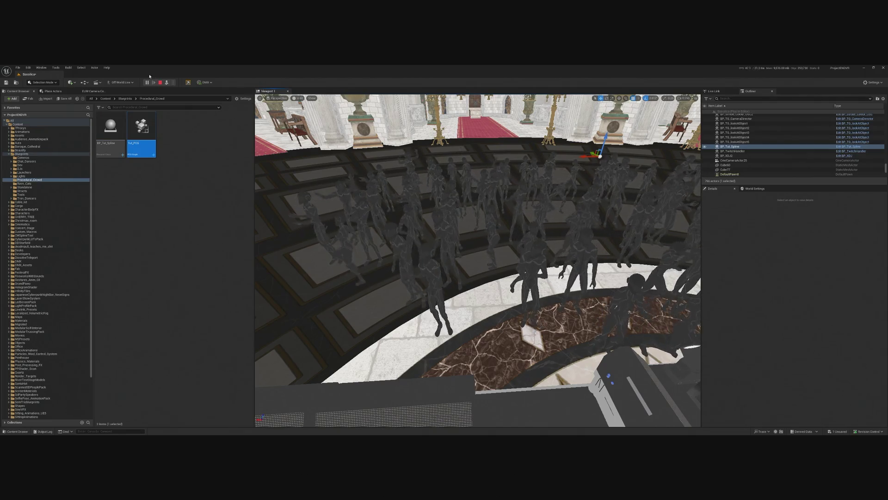
click(161, 83)
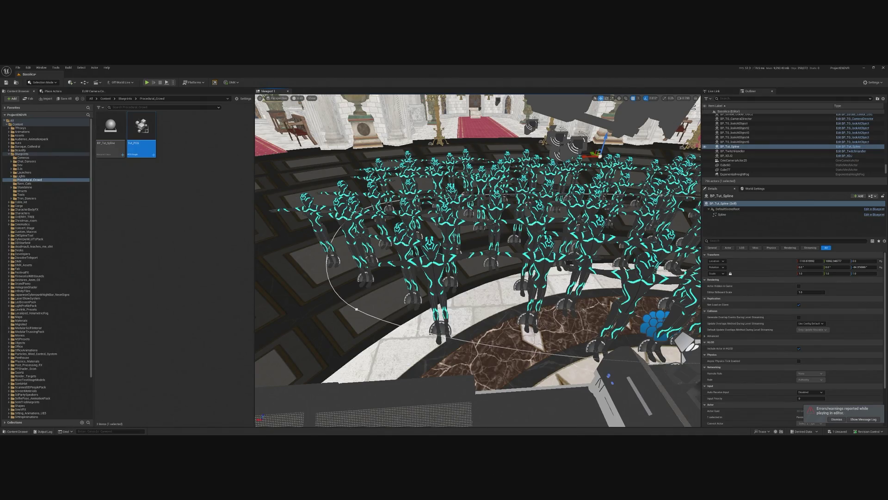
Open BP_Procedural_Dancer from the Blueprints folder and inspect its Delay, Random Float and Switch on Int nodes.
click(21, 155)
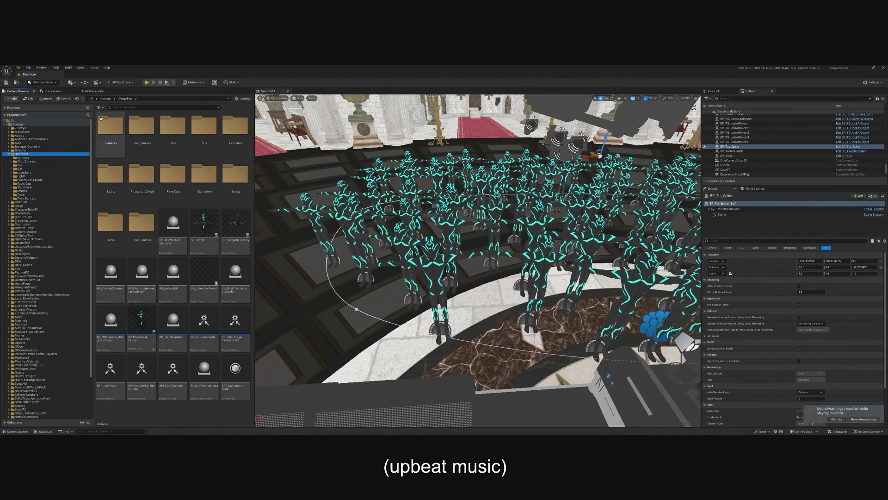
double_click(140, 318)
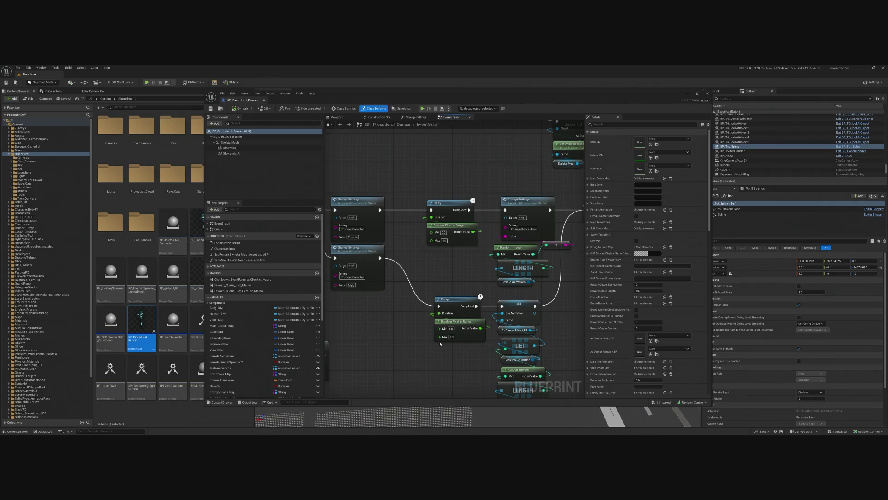
drag(463, 354, 472, 332)
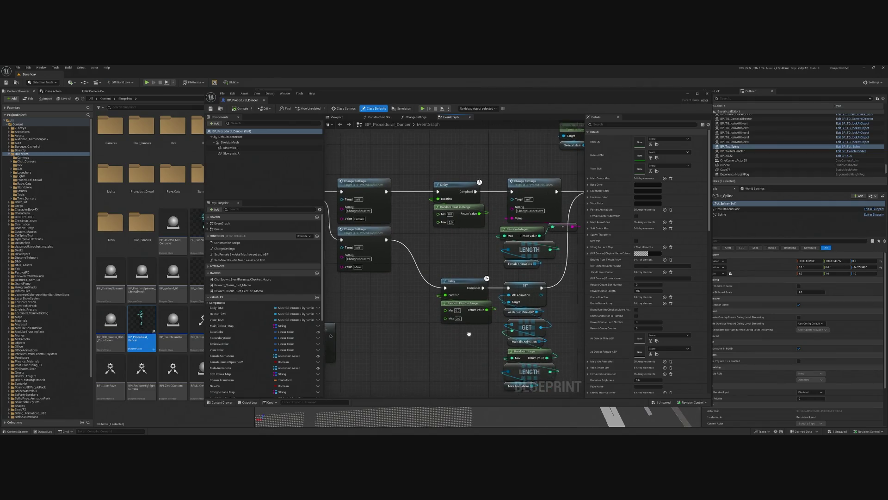
click(462, 282)
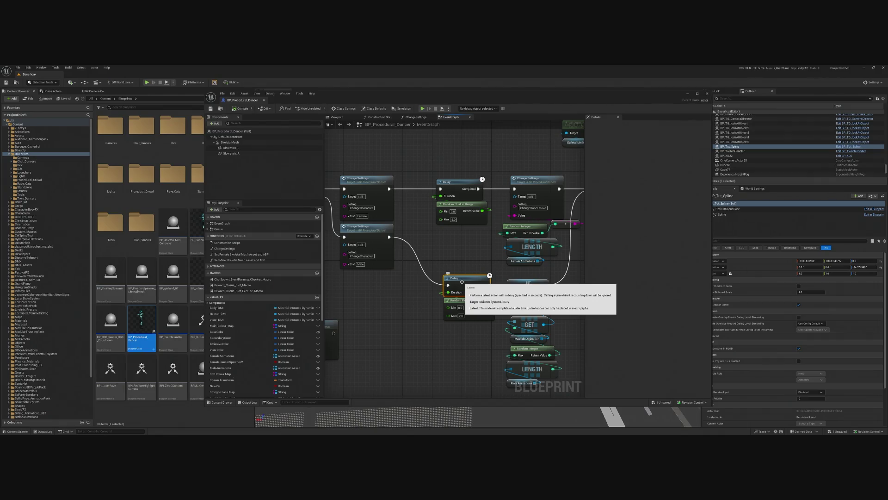
mouse_move(461, 282)
mouse_down()
mouse_move(419, 283)
mouse_move(398, 343)
mouse_move(424, 271)
mouse_up()
drag(406, 326, 478, 313)
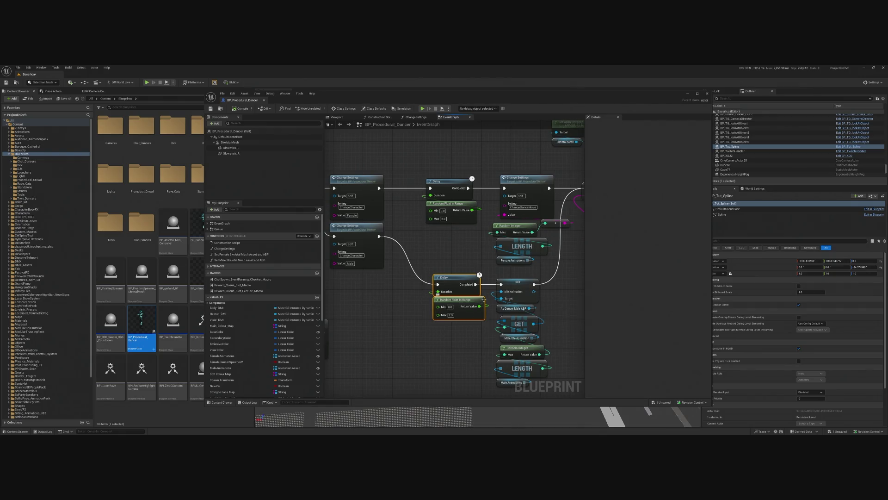
drag(486, 258, 556, 258)
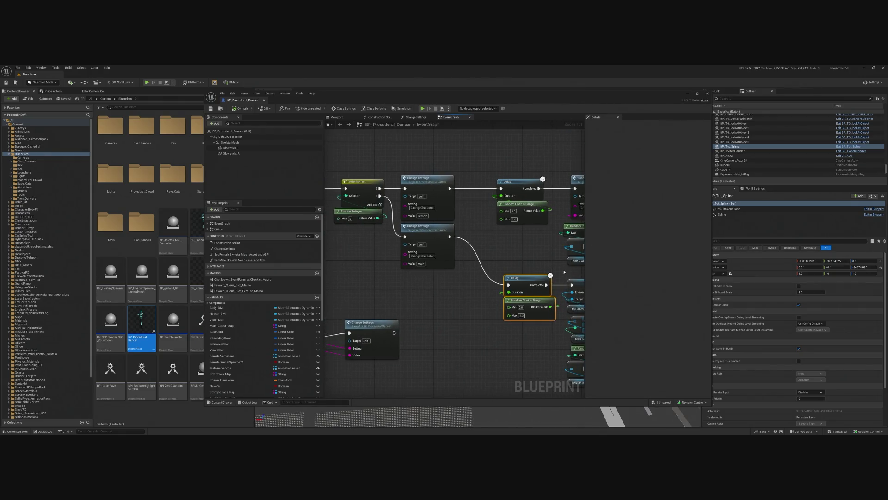
mouse_move(501, 274)
mouse_down()
mouse_move(551, 270)
mouse_move(539, 269)
mouse_move(550, 268)
mouse_move(533, 255)
mouse_up()
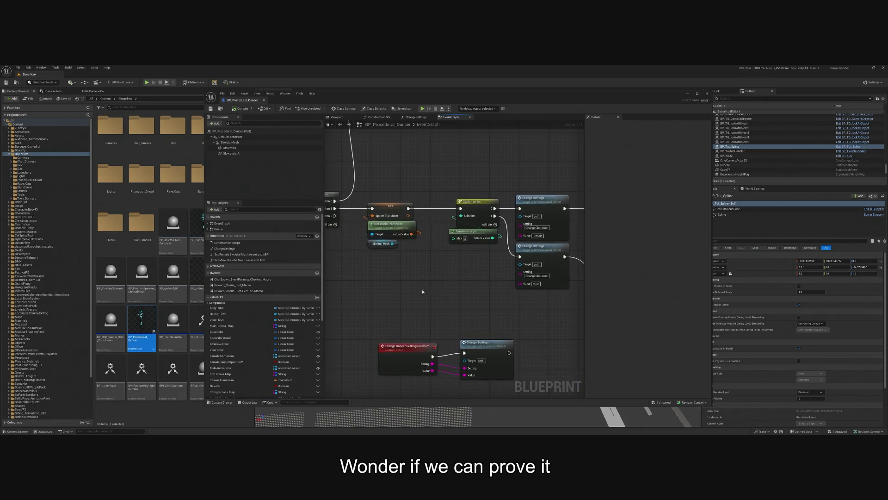
Paste the Delay and Random Float in Range nodes after the SET node and wire them in.
drag(460, 281, 459, 281)
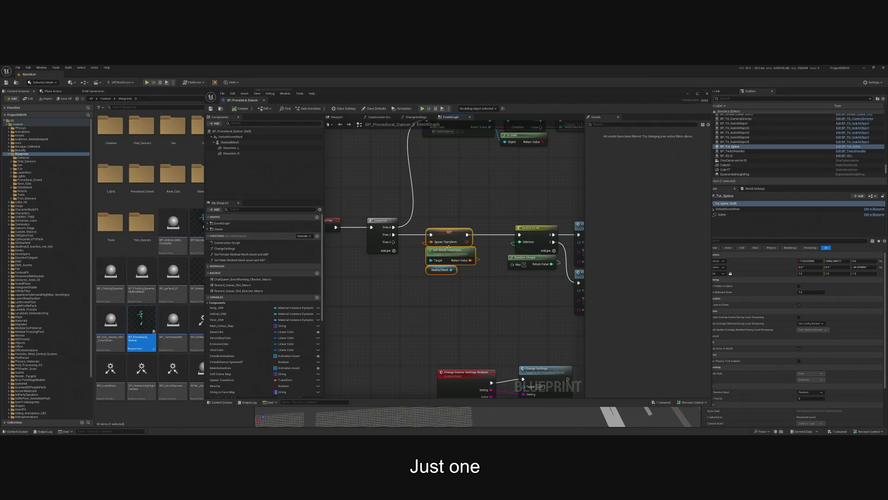
drag(447, 236, 430, 237)
click(434, 314)
key(ctrl+v)
mouse_move(448, 234)
mouse_down()
mouse_move(442, 315)
mouse_move(475, 308)
mouse_move(519, 234)
mouse_up()
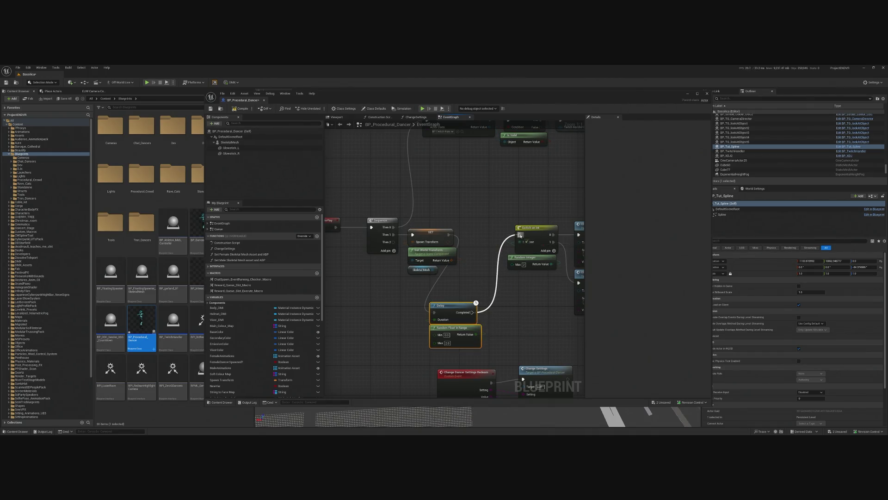
drag(451, 304, 484, 227)
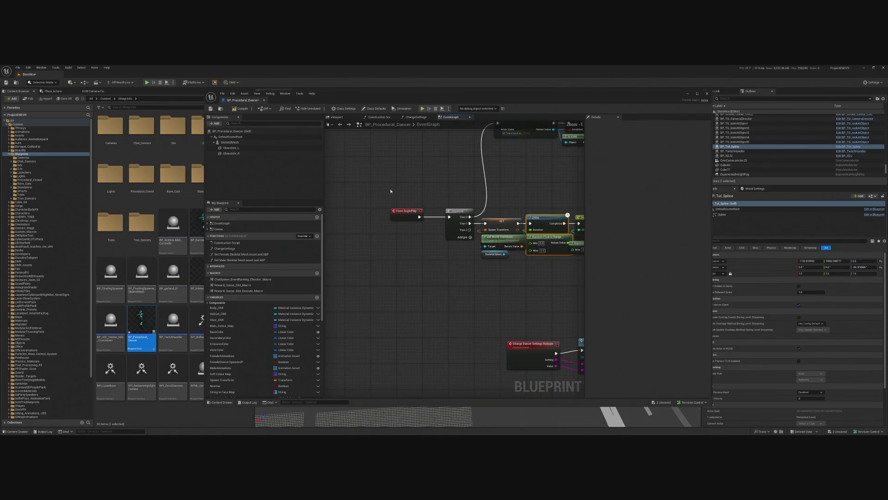
Delete the old Delay pair and rewire the Change Settings nodes to each other and SET.
drag(391, 189, 515, 277)
drag(506, 222, 338, 224)
click(399, 222)
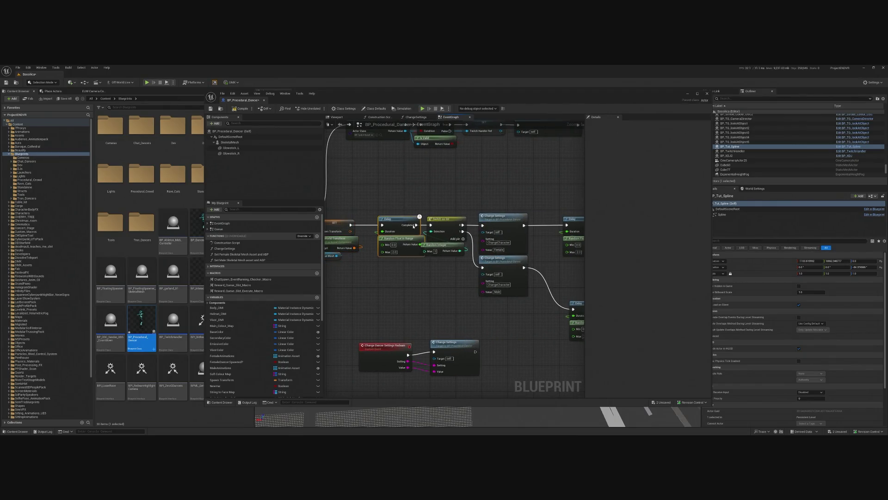
mouse_move(398, 221)
mouse_down()
mouse_move(478, 191)
mouse_move(500, 349)
mouse_up()
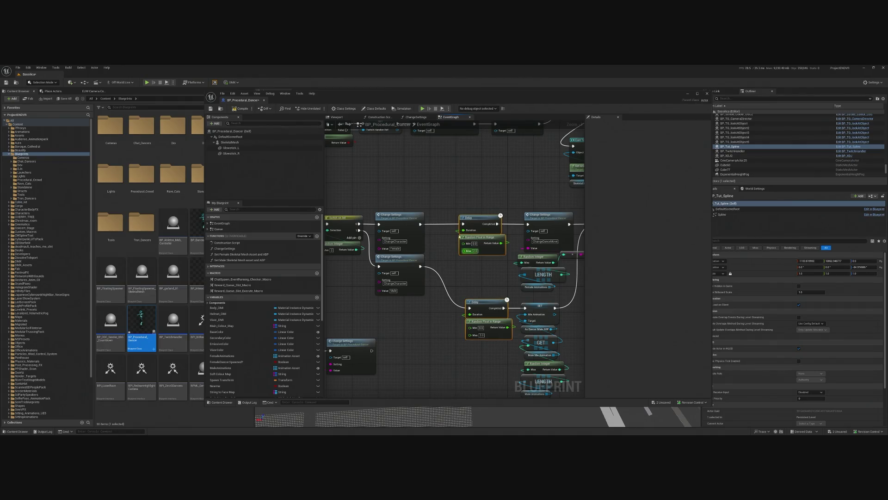
key(Delete)
drag(420, 225, 528, 225)
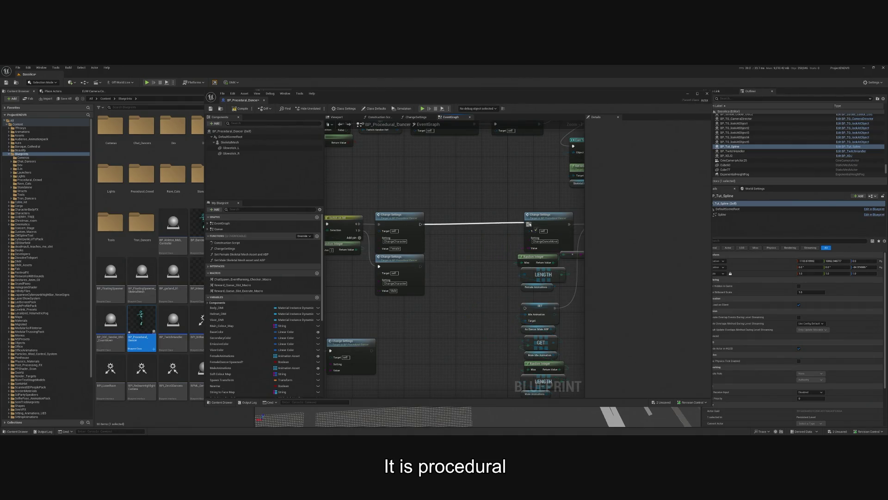
mouse_move(419, 267)
mouse_down()
mouse_move(532, 310)
mouse_move(524, 306)
mouse_up()
Compile the dancer Blueprint and start a play-test of the level.
click(240, 108)
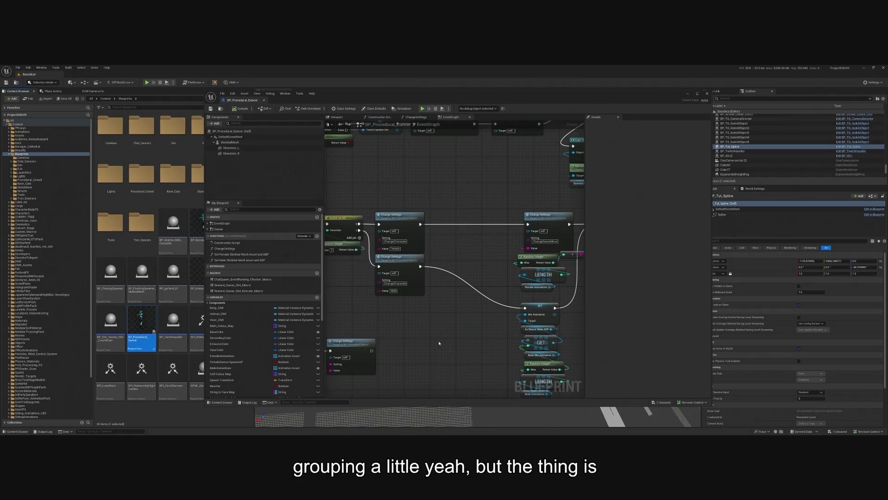
scroll(482, 258, up, 2)
drag(528, 240, 441, 254)
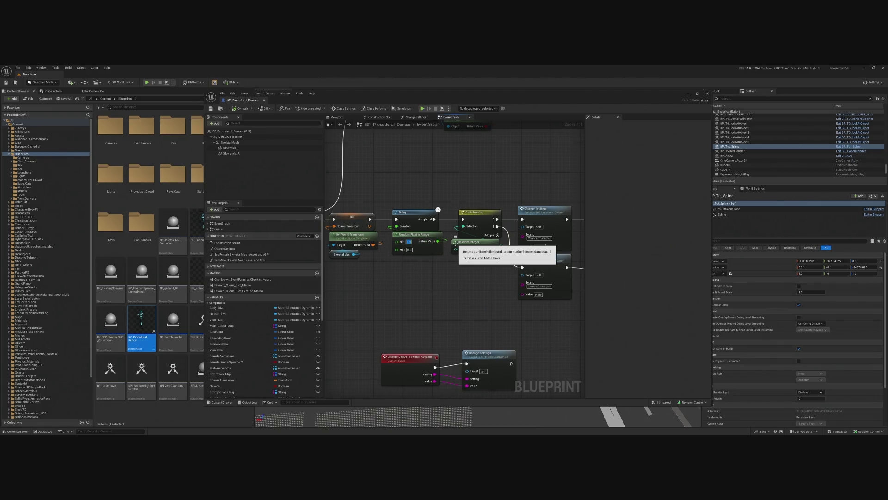
drag(485, 292, 467, 285)
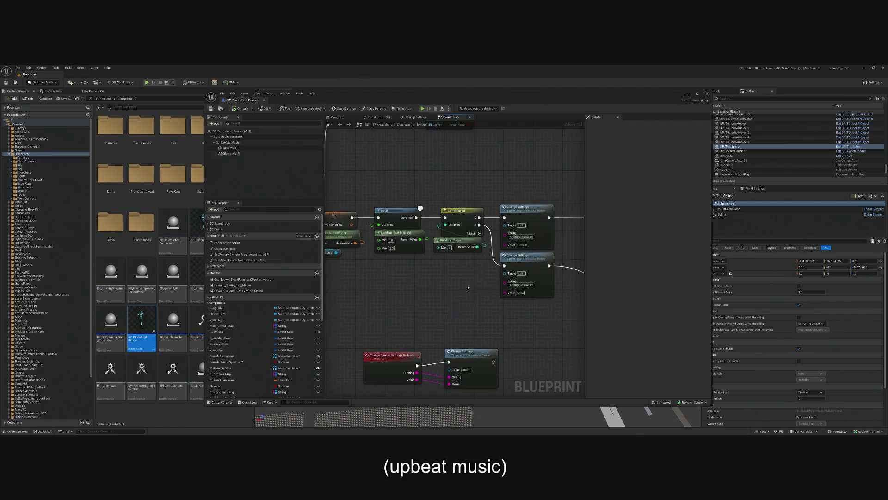
scroll(580, 335, down, 2)
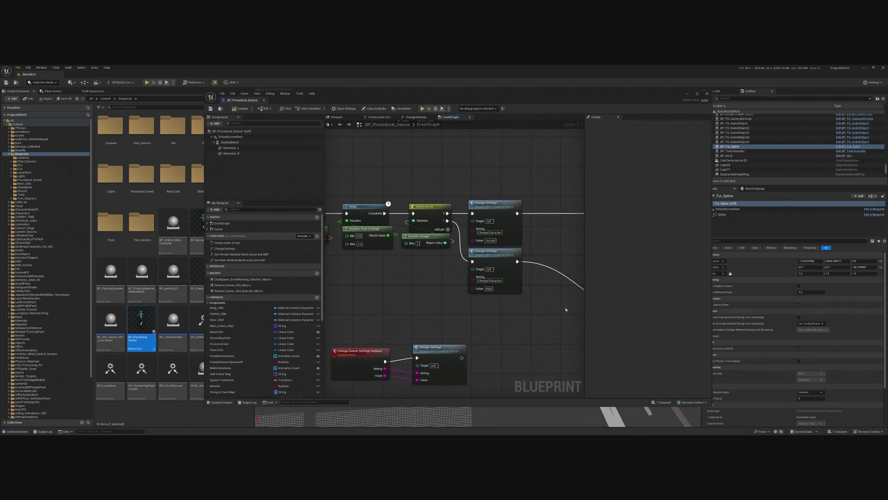
click(687, 95)
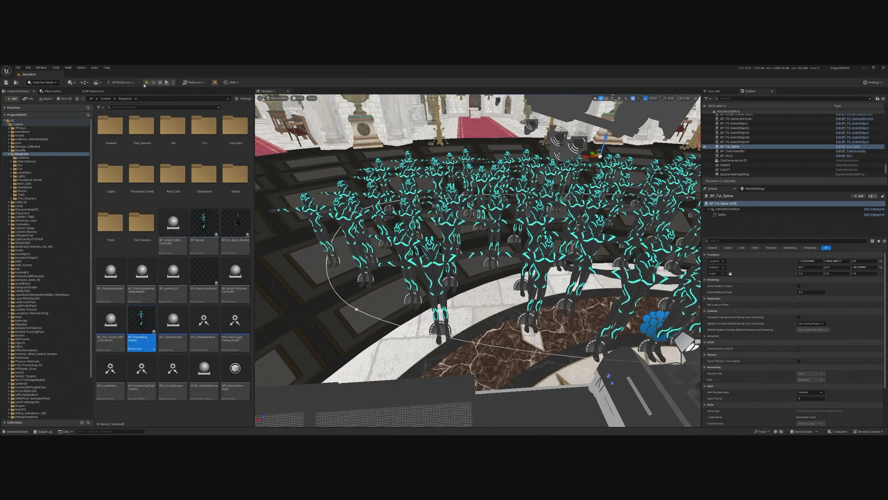
click(146, 82)
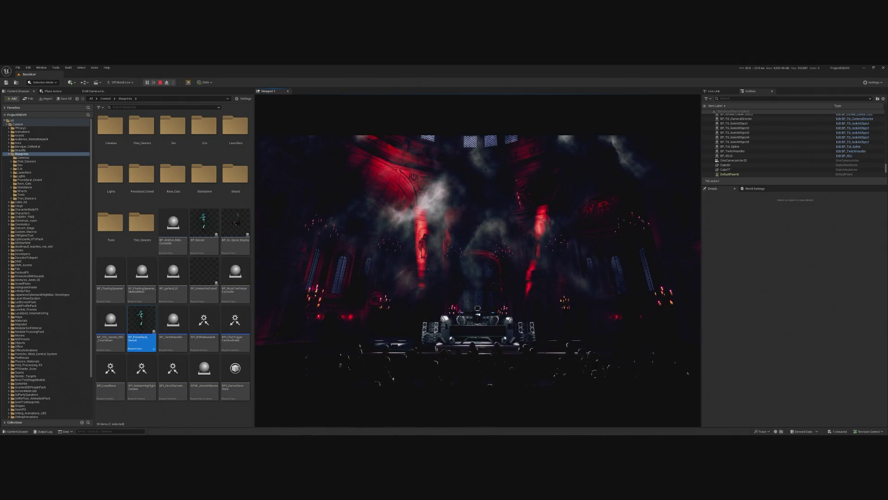
Eject to view the crowd, end the play-test, and reopen BP_Procedural_Dancer.
click(166, 83)
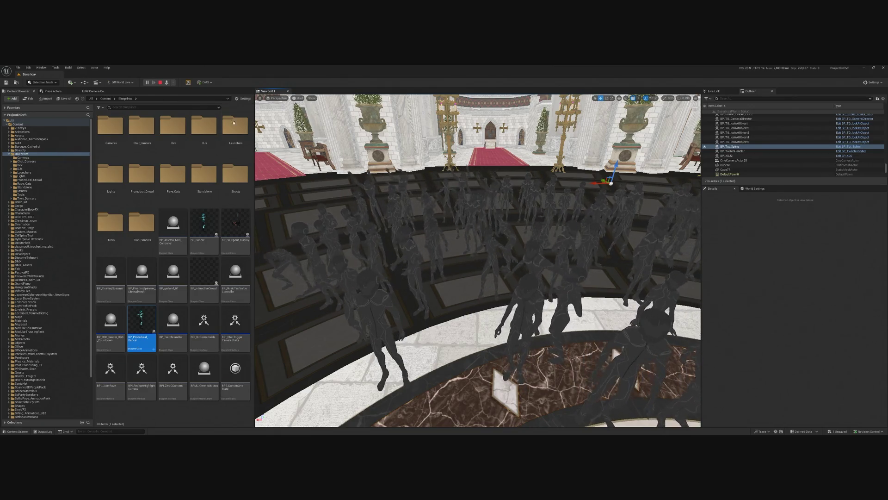
key(Escape)
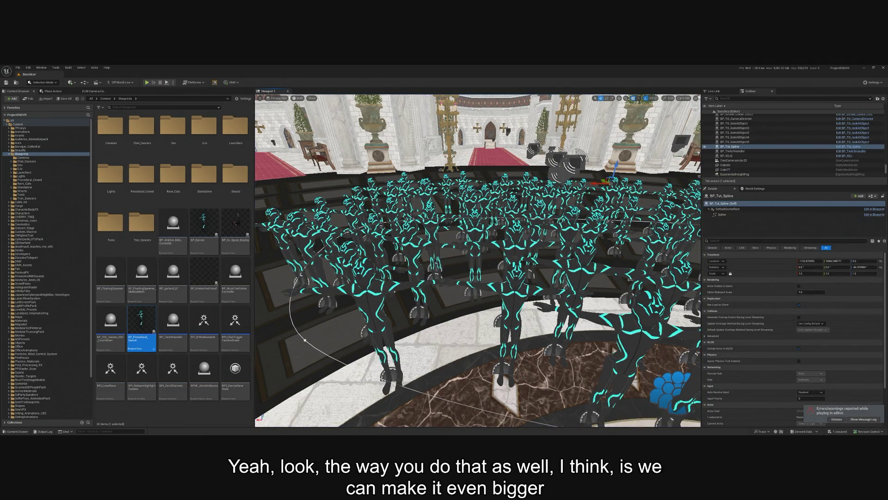
double_click(142, 324)
Set the random delay's maximum to 4 and compile the Blueprint.
scroll(456, 265, up, 2)
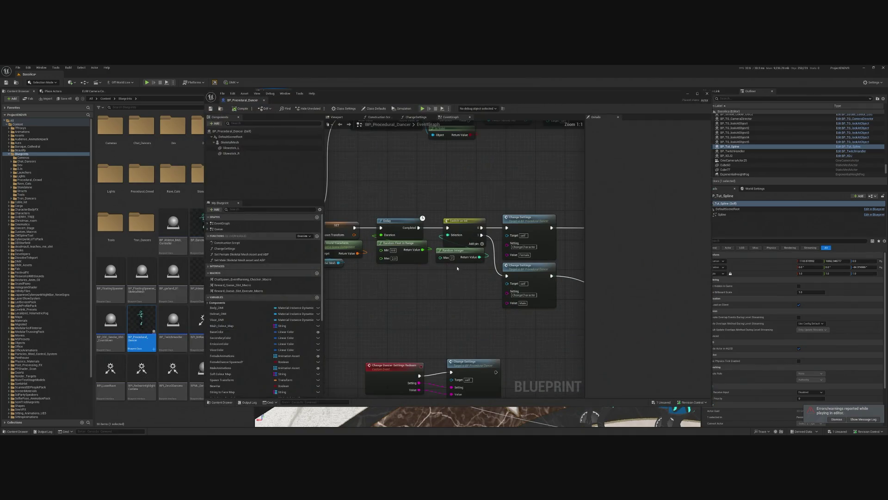
click(402, 244)
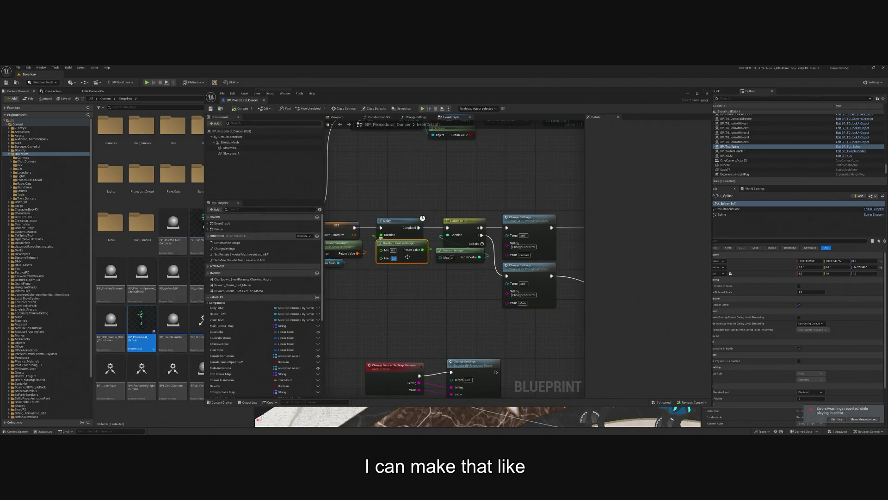
text(4)
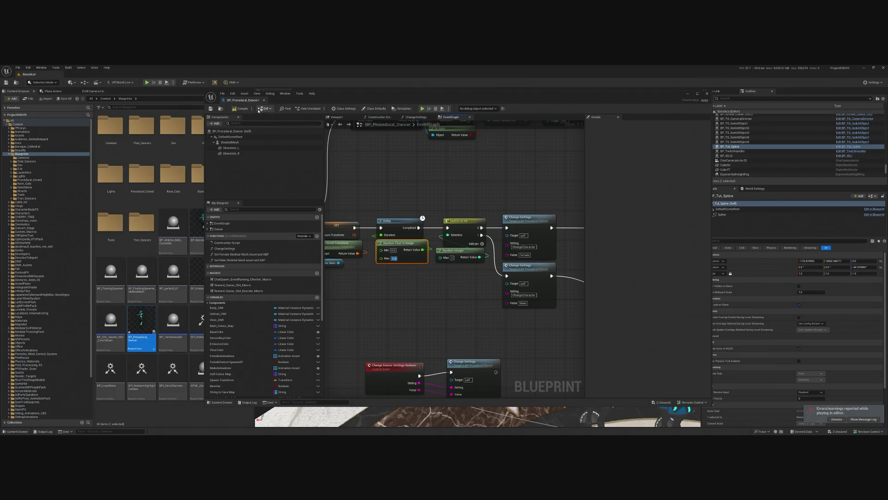
click(240, 108)
Start a play-test, capture the game view, then eject over the crowd.
click(420, 112)
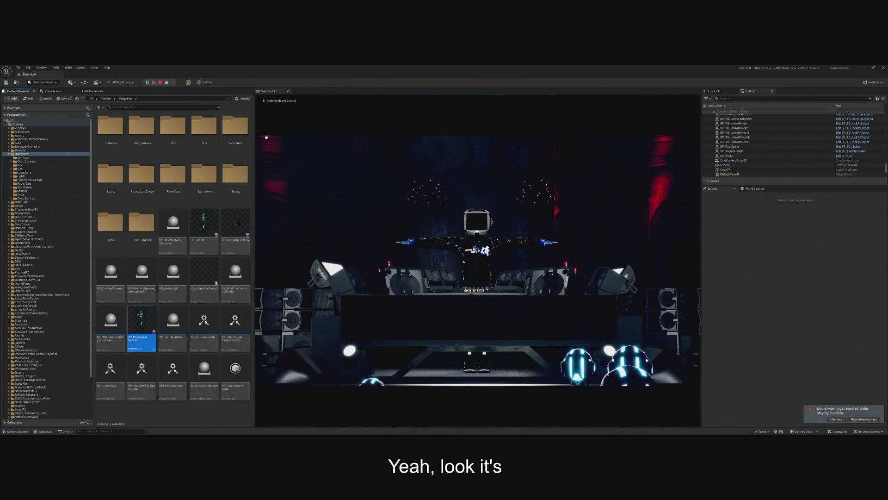
click(266, 137)
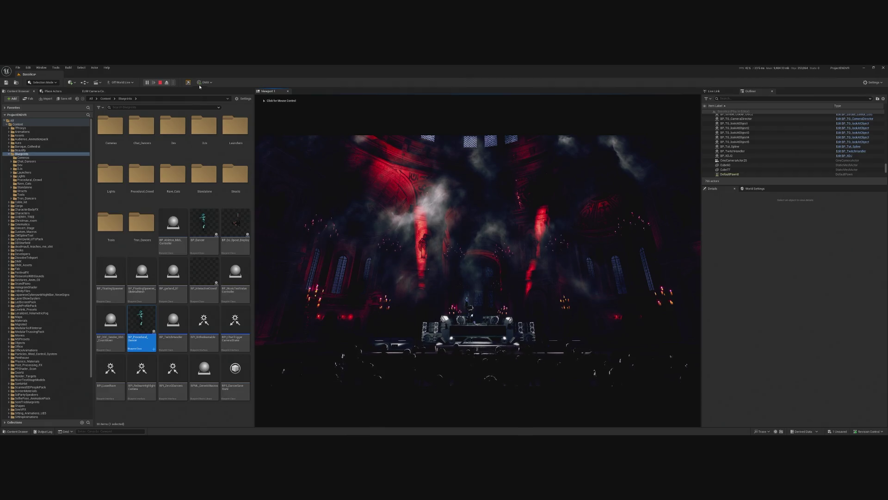
click(167, 84)
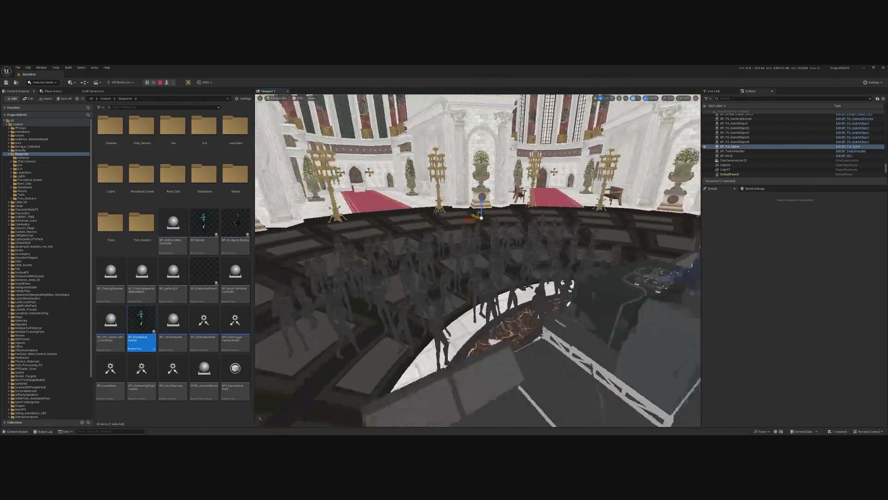
Fly the free camera around the dance floor, stop, then run and end another play-test.
scroll(608, 314, up, 5)
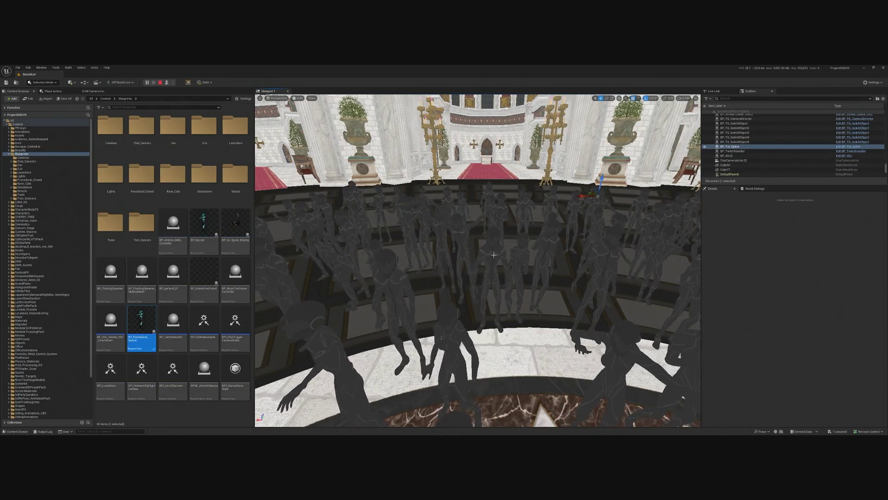
mouse_move(466, 267)
mouse_down()
mouse_move(466, 259)
mouse_move(474, 271)
mouse_move(474, 259)
mouse_move(474, 277)
mouse_up()
scroll(474, 277, down, 5)
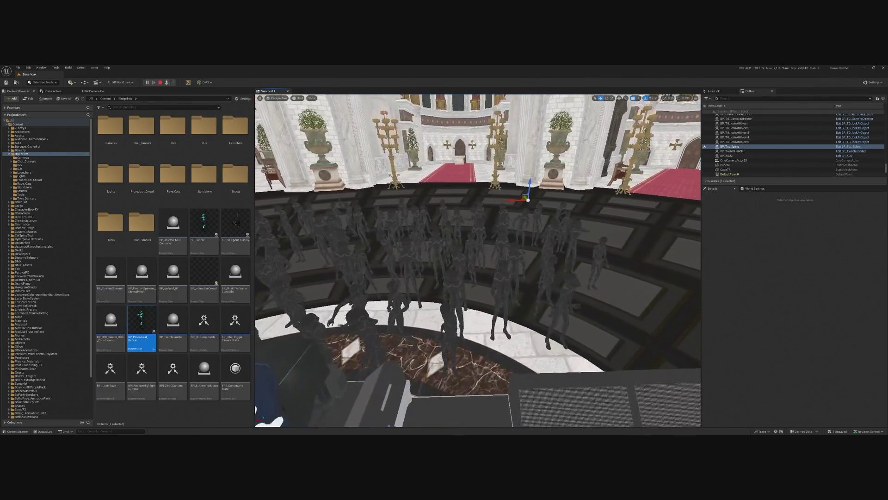
scroll(491, 234, down, 4)
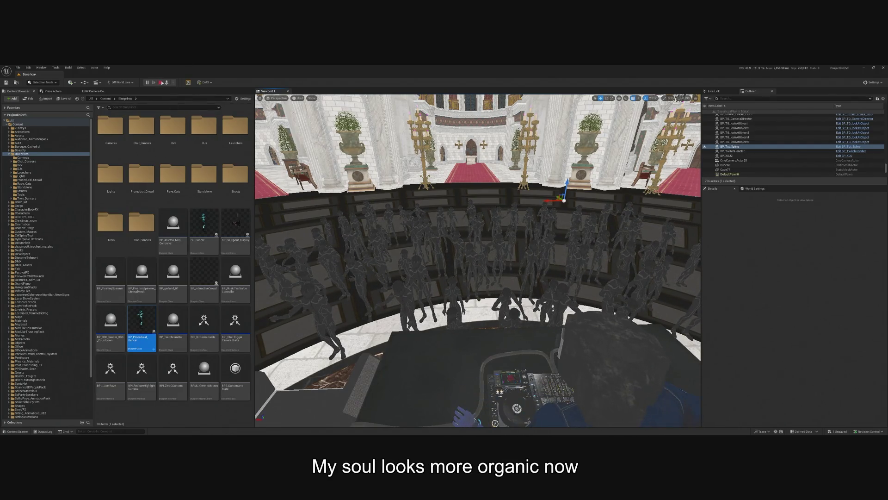
key(Escape)
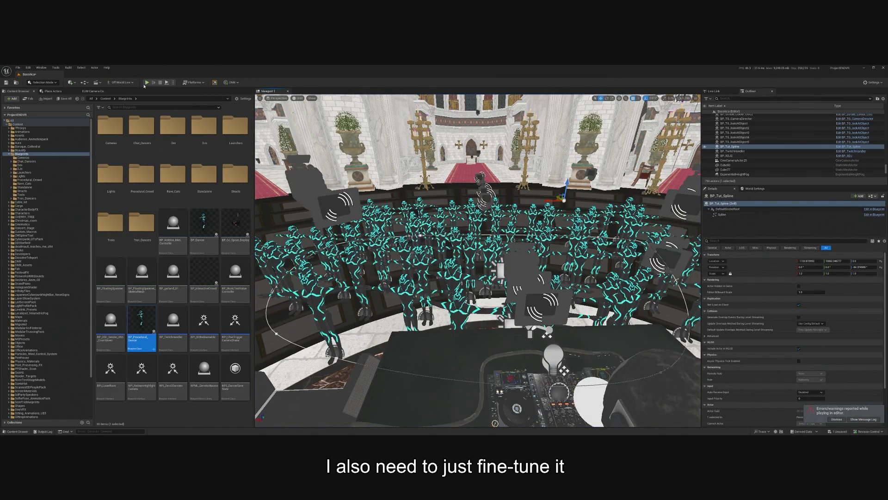
click(147, 83)
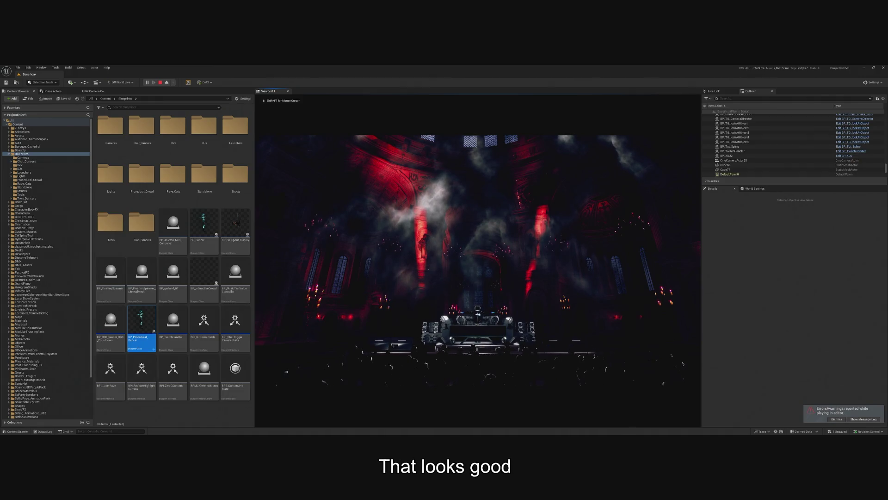
key(Escape)
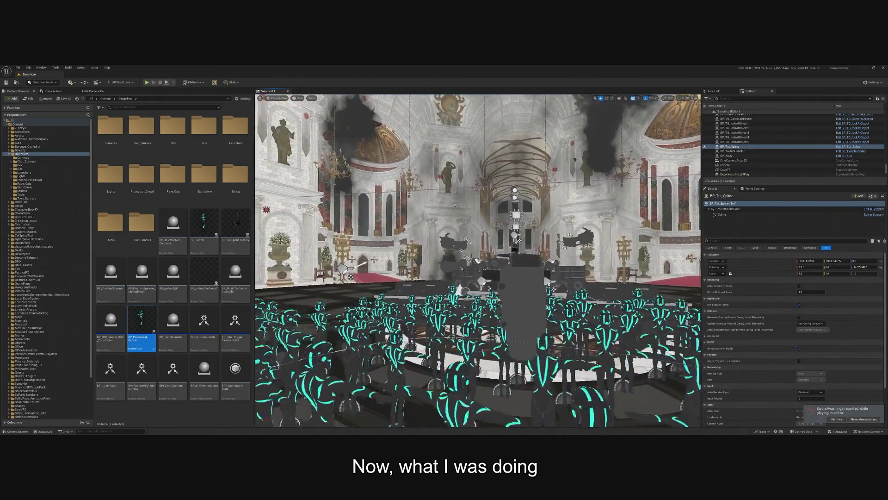
Open BP_Procedural_Dancer and its SkeletalMesh component's Dancer_Male mesh asset.
double_click(148, 313)
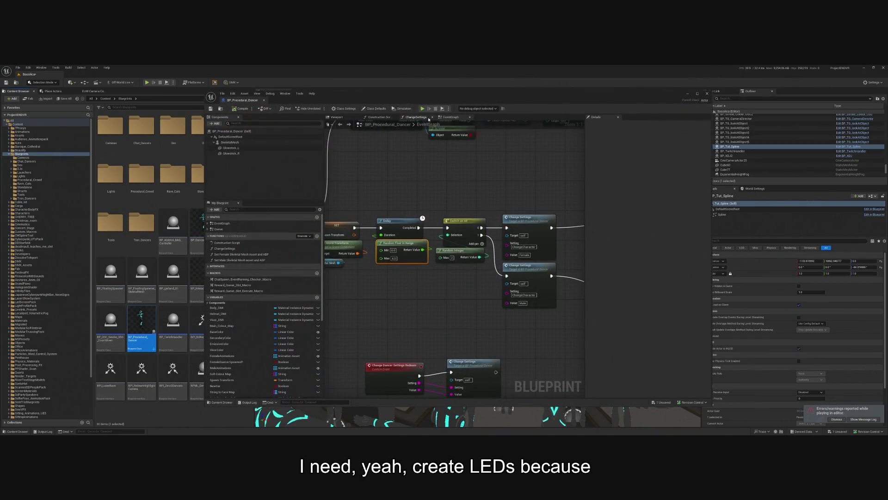
scroll(442, 188, down, 3)
scroll(442, 189, up, 1)
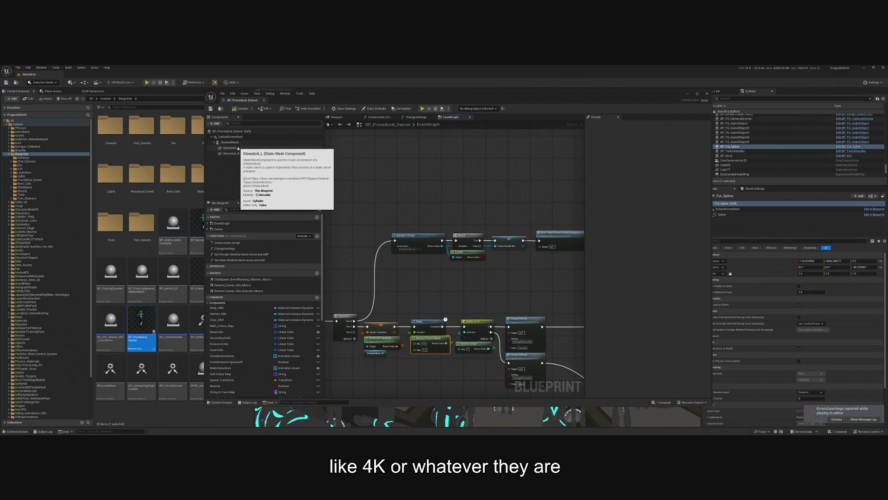
click(248, 142)
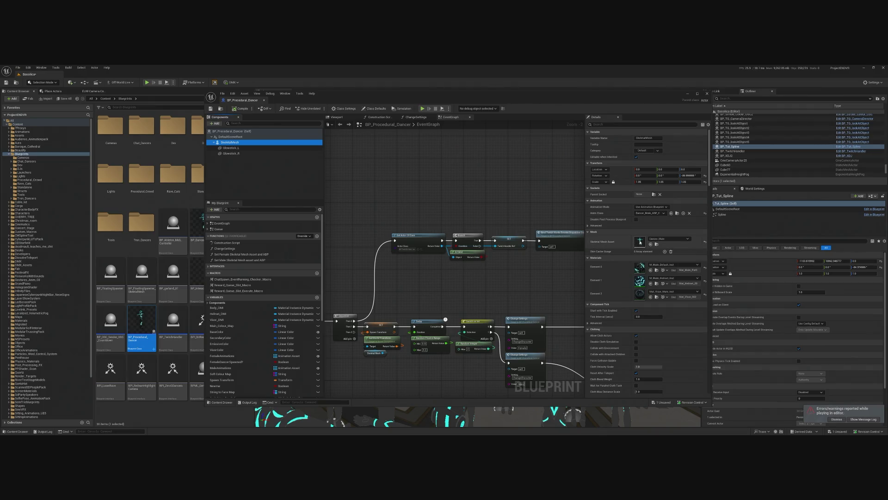
double_click(640, 242)
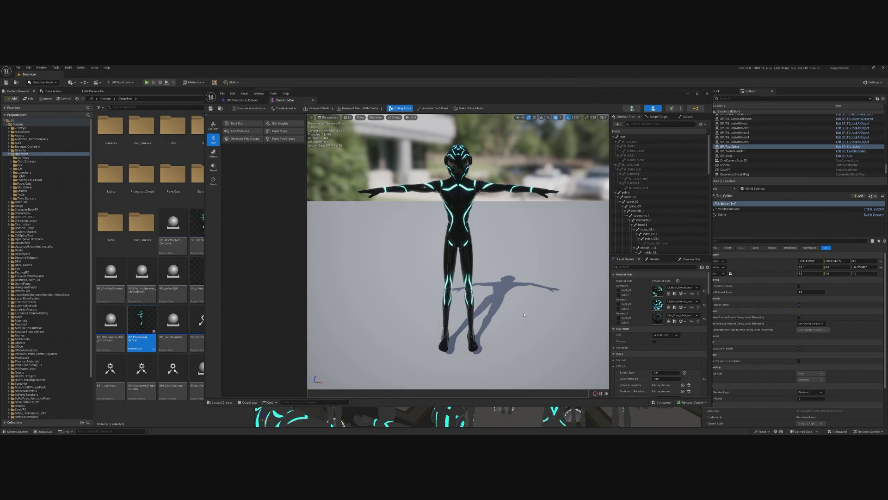
Orbit the dancer preview to a three-quarter view and toggle the material Sections list.
scroll(462, 173, up, 5)
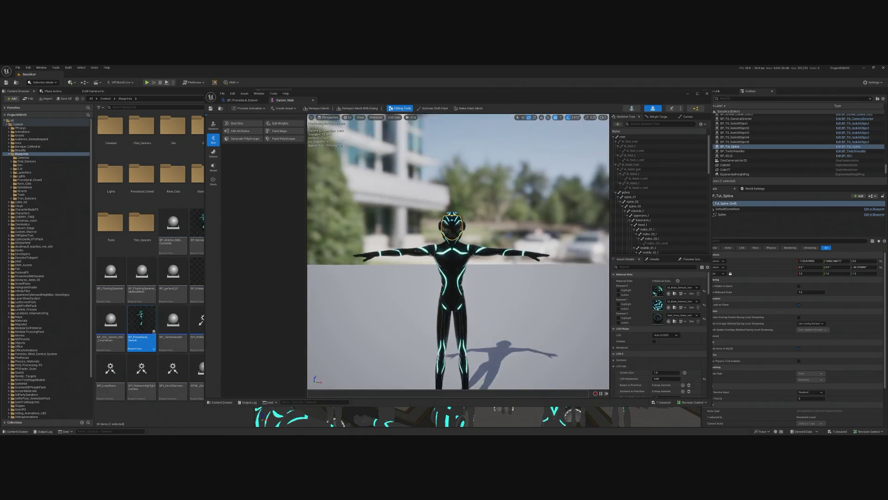
drag(462, 173, 518, 181)
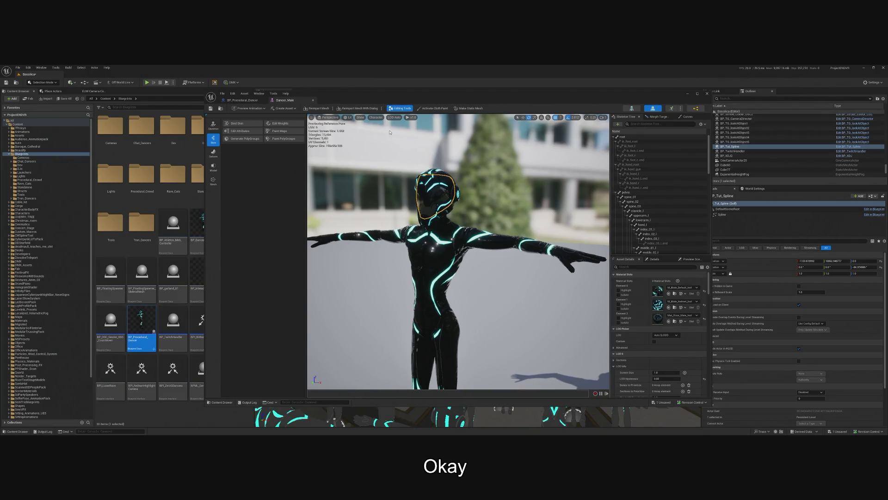
scroll(651, 288, down, 5)
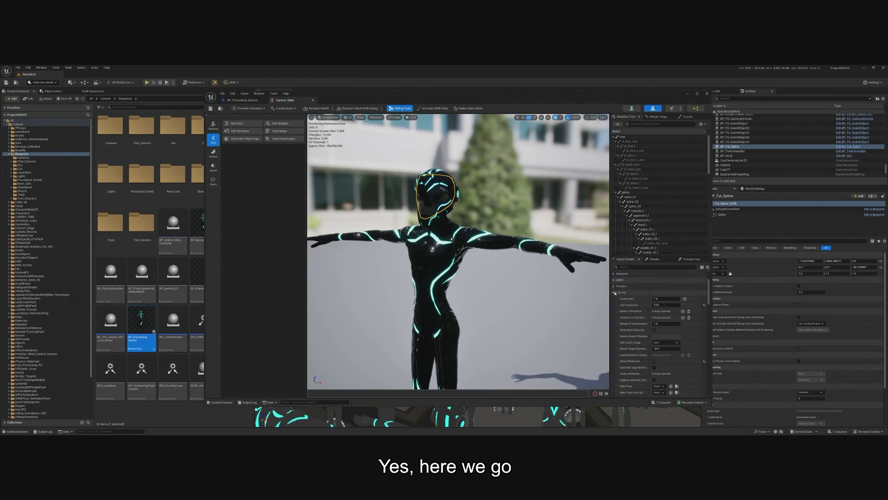
click(614, 286)
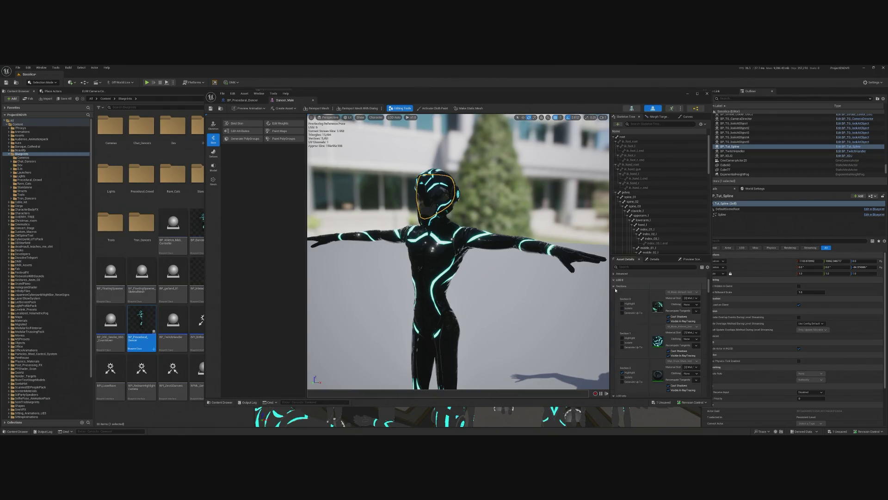
click(614, 286)
Expand LOD Info and Sections, then uncheck Visible In RayTracing for Section 1.
click(619, 285)
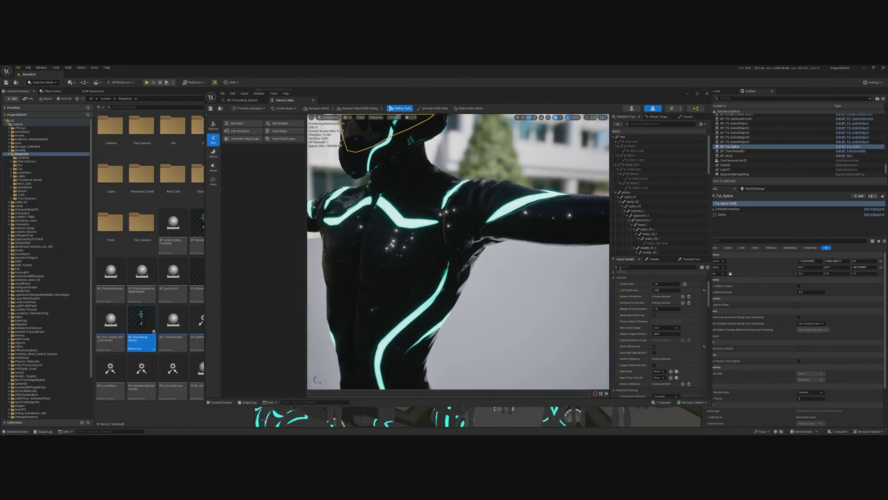
click(614, 280)
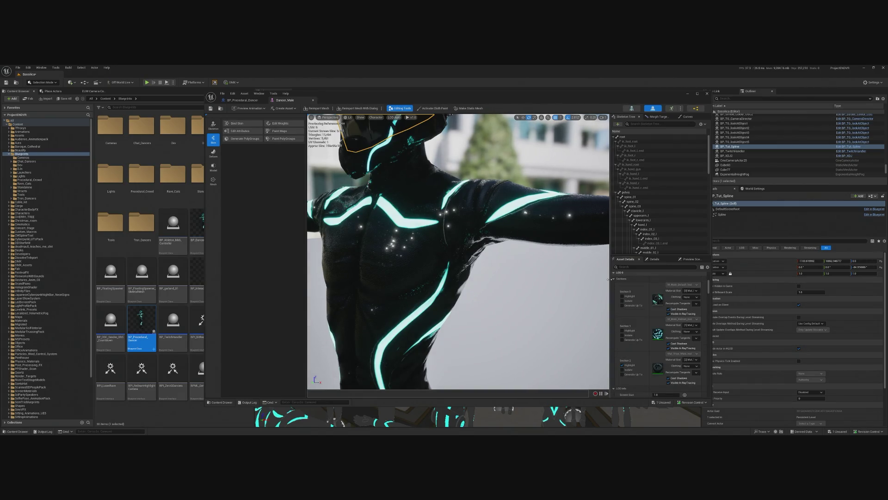
scroll(642, 319, down, 2)
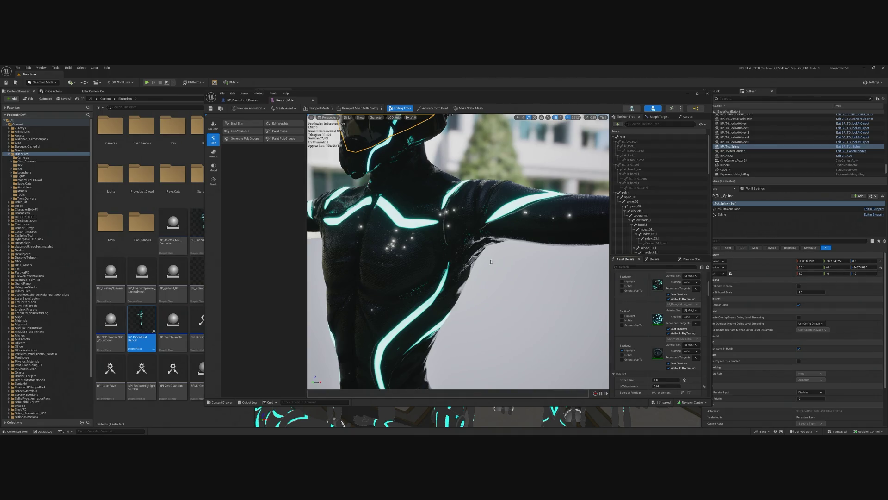
scroll(657, 319, down, 1)
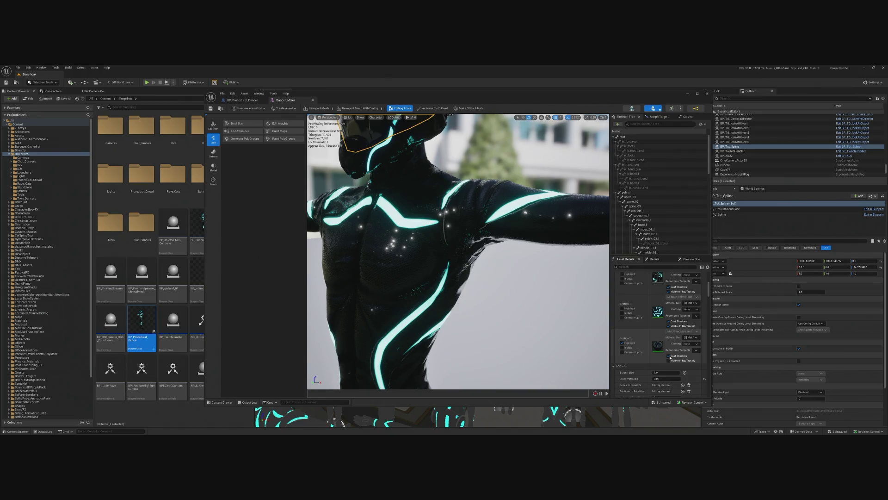
click(669, 327)
scroll(670, 320, up, 1)
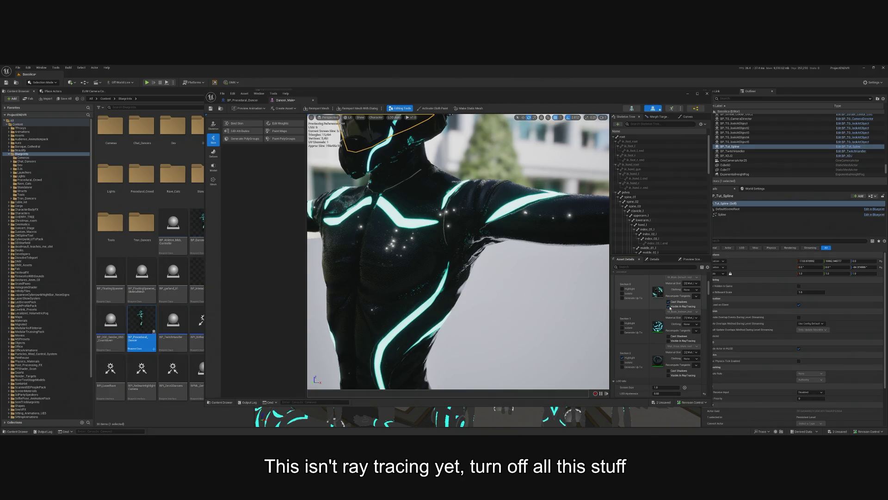
scroll(668, 307, up, 5)
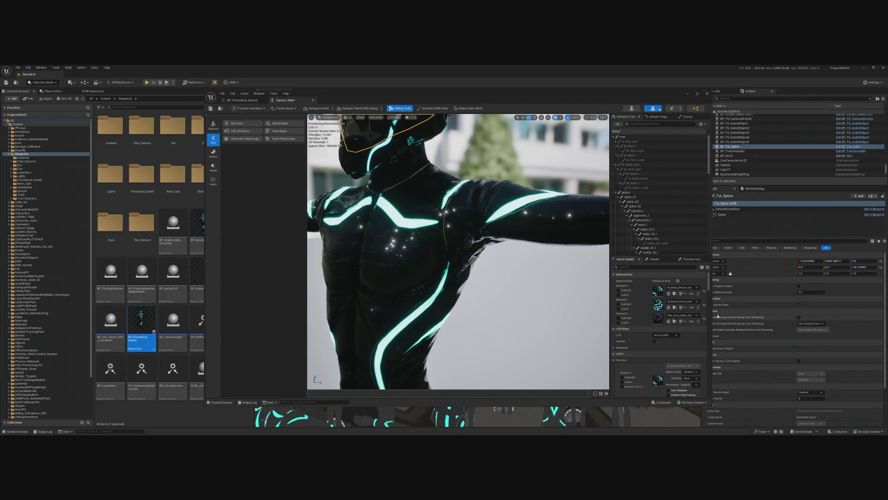
Enable custom mode for the LOD settings and turn off the helmet section's highlight.
click(654, 341)
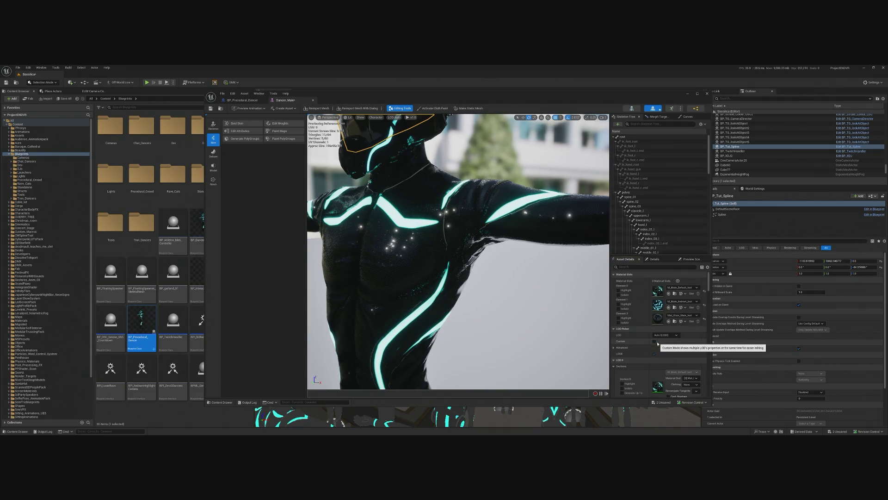
scroll(669, 338, down, 3)
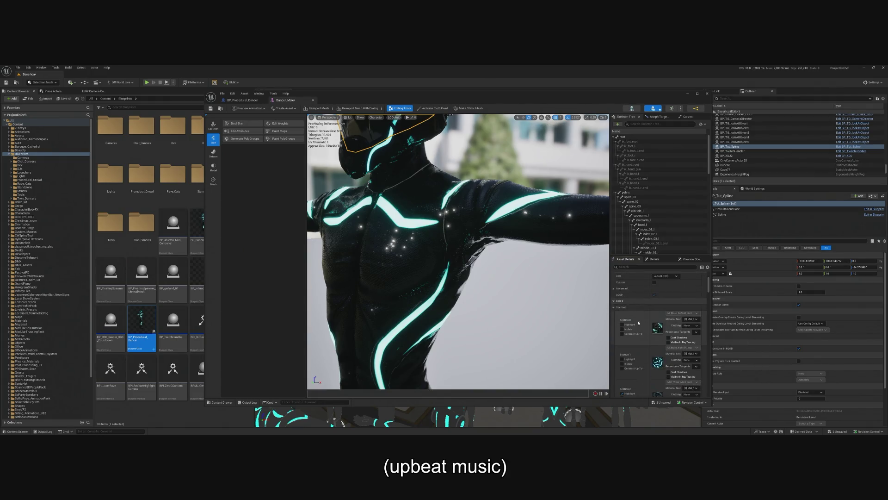
scroll(615, 310, down, 2)
click(622, 357)
Scroll down to LOD Settings and edit the mesh's number of LODs.
scroll(634, 358, down, 3)
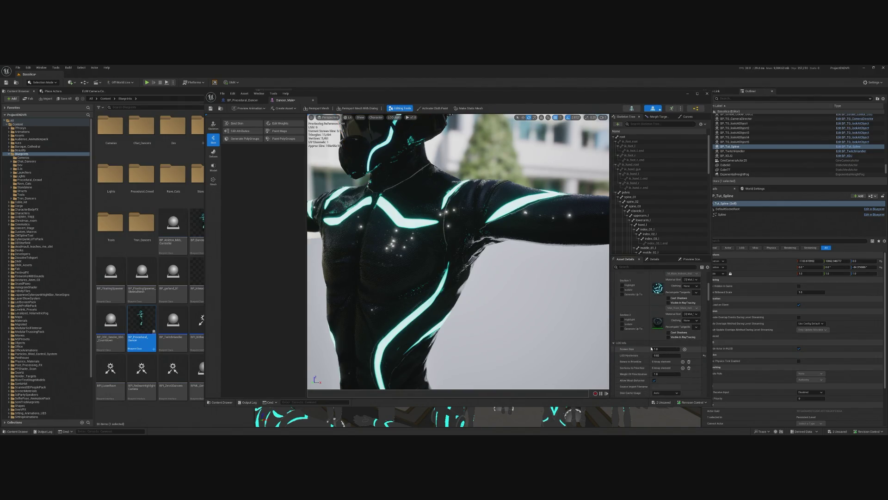
scroll(638, 358, down, 1)
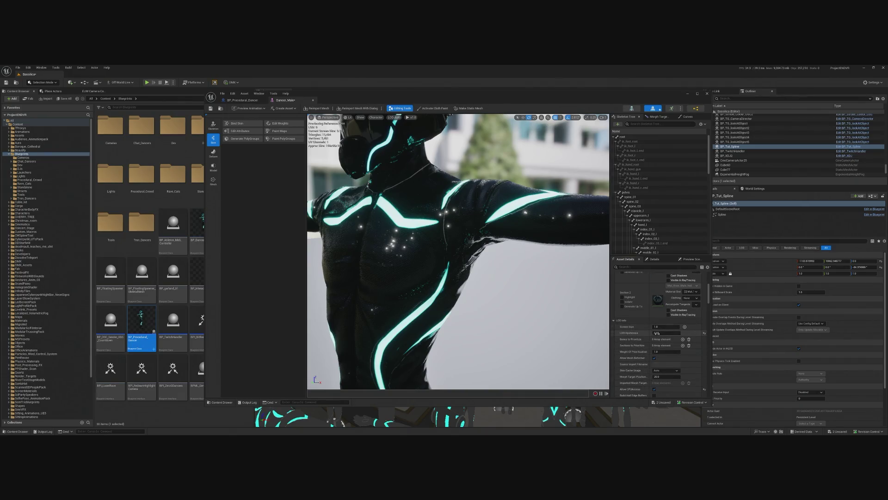
scroll(659, 340, down, 1)
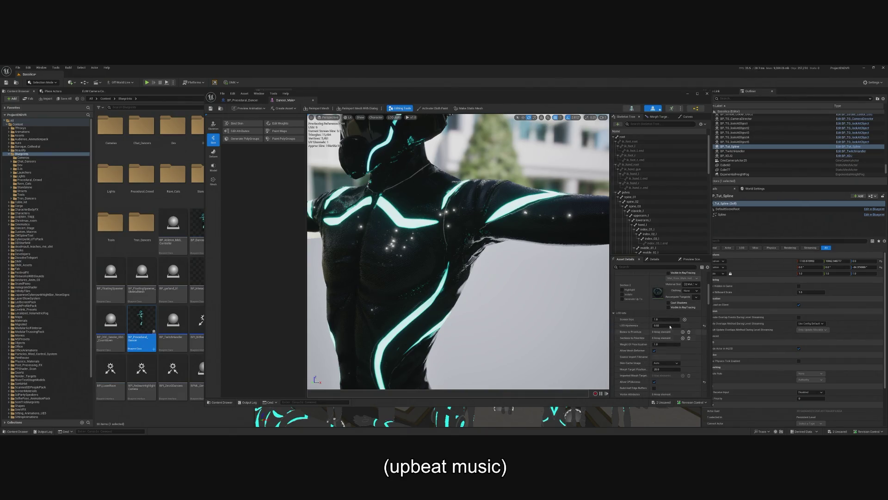
mouse_move(630, 322)
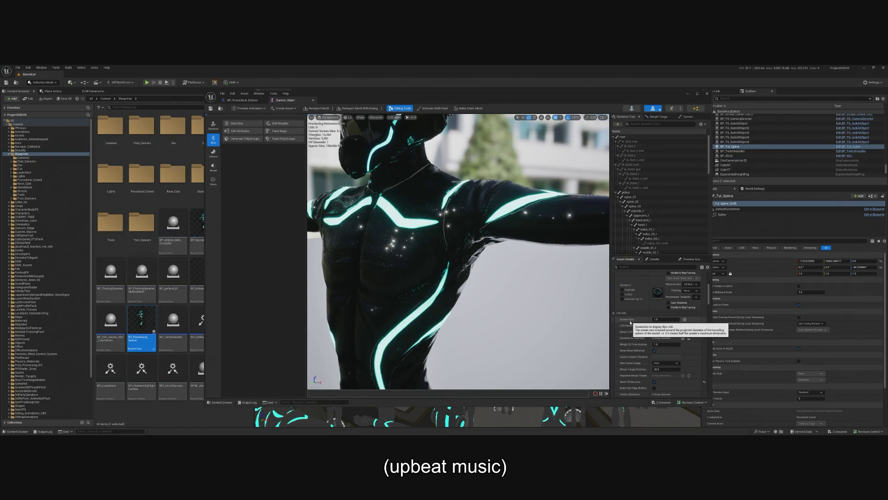
scroll(652, 329, down, 3)
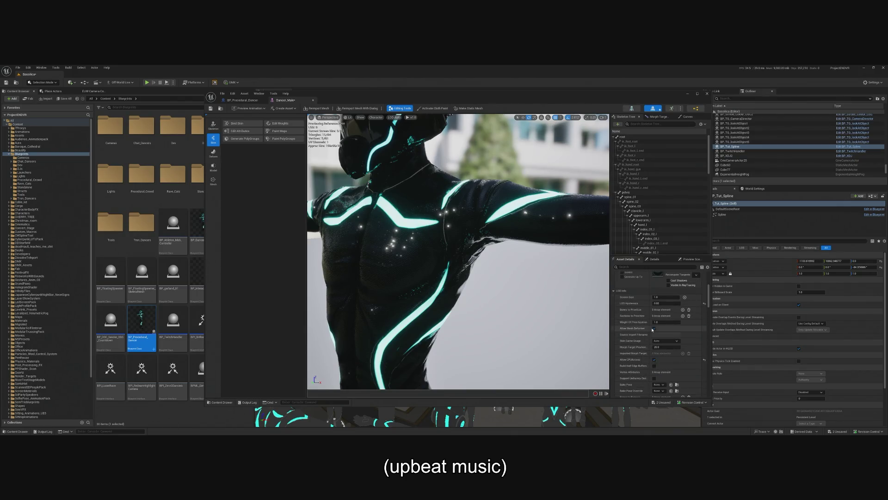
scroll(654, 328, down, 10)
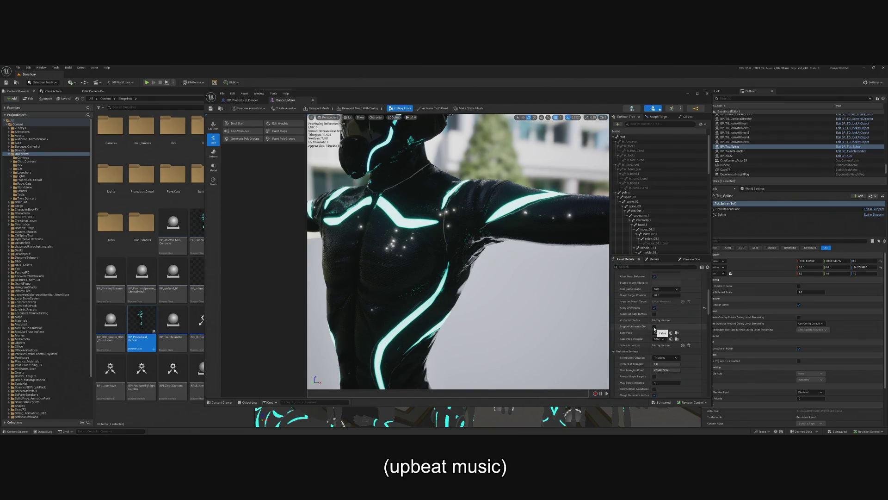
scroll(654, 328, down, 11)
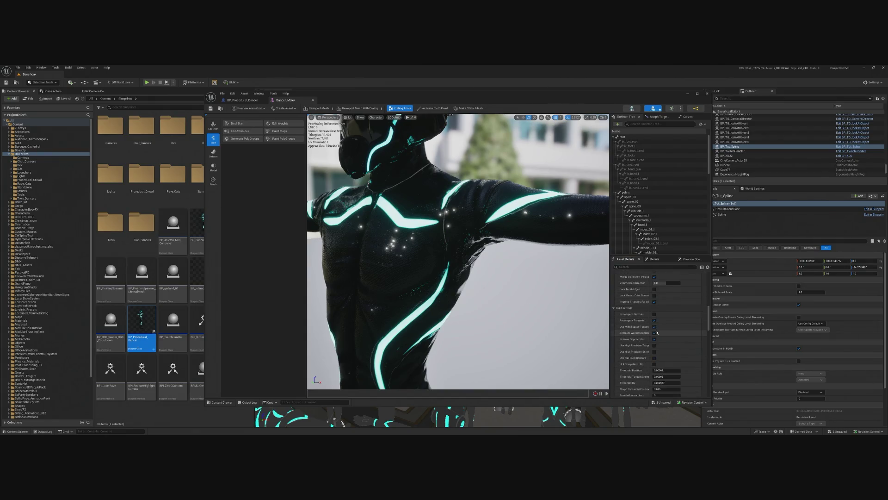
scroll(660, 328, down, 14)
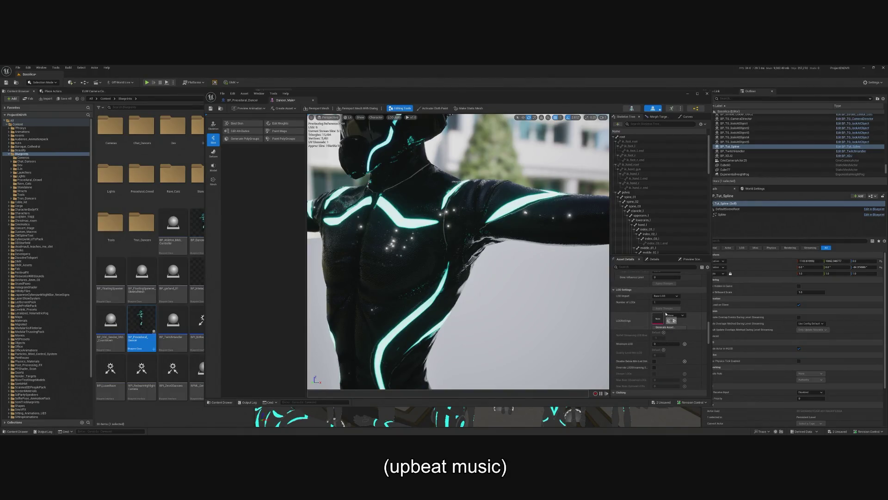
click(666, 302)
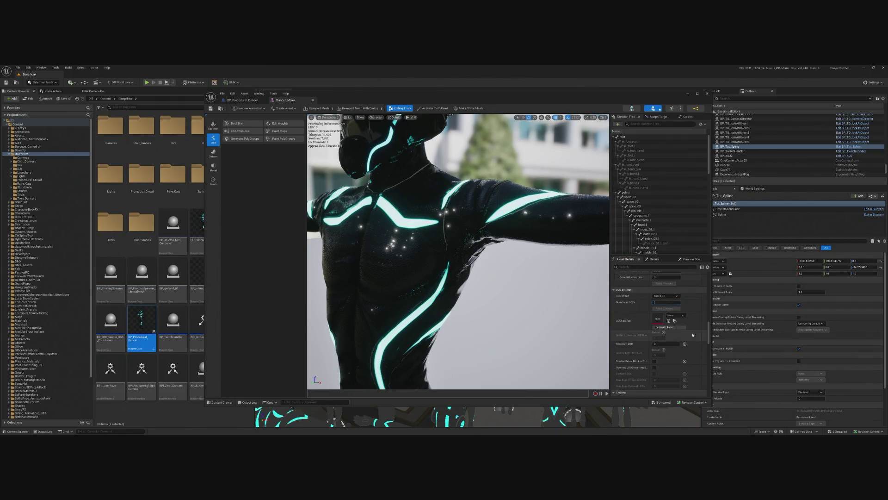
Apply the new Number of LODs settings to the Dancer_Male skeletal mesh.
click(661, 309)
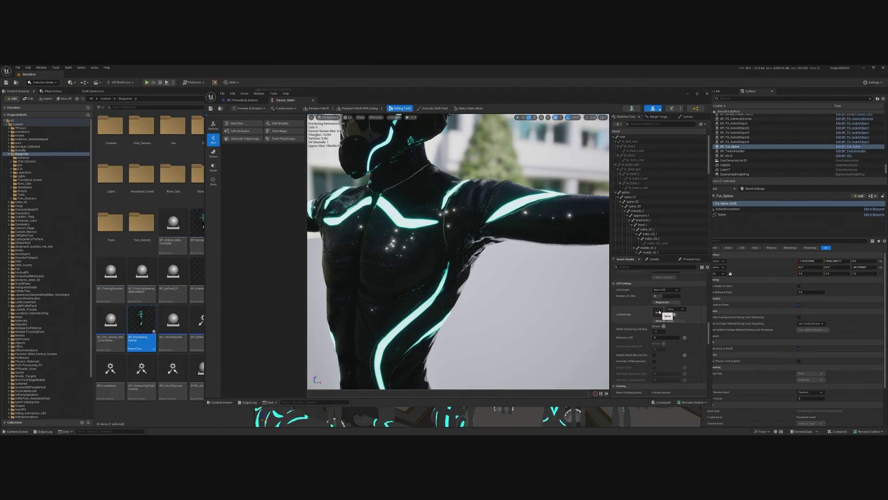
scroll(683, 329, up, 1)
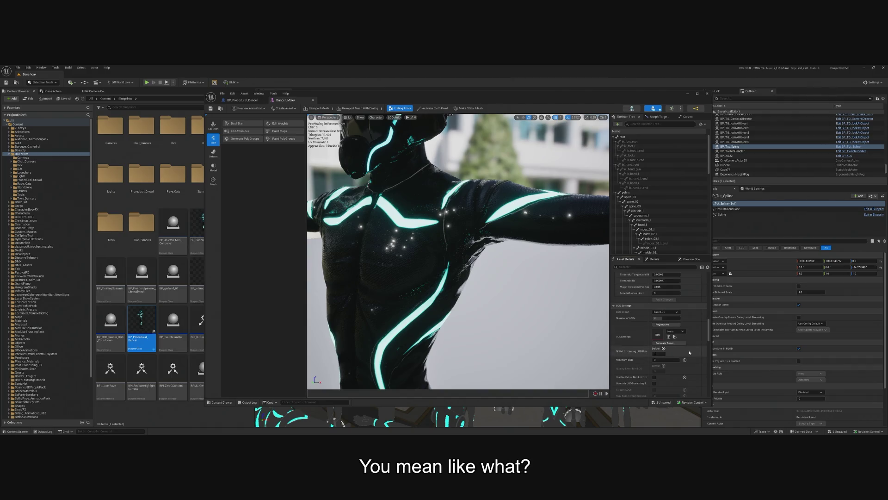
scroll(674, 357, down, 1)
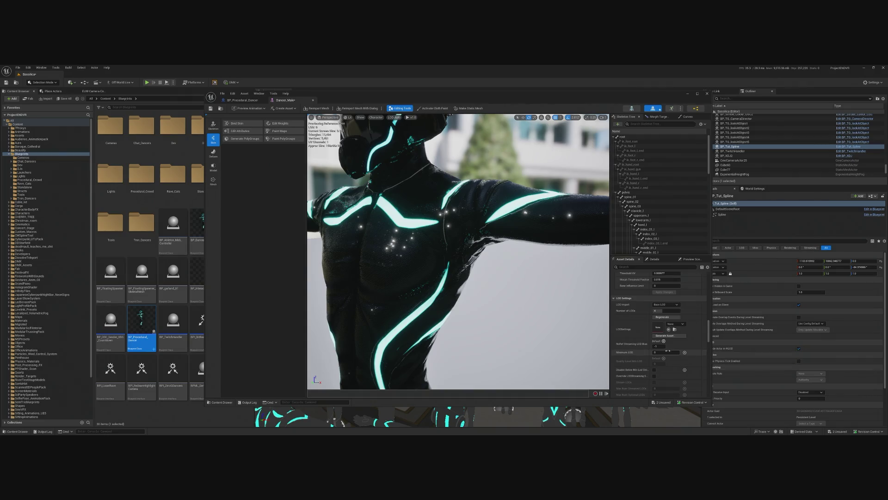
Set the Dancer_Male mesh's Minimum LOD to 2, then switch to the BP_Procedural_Dancer blueprint.
click(664, 352)
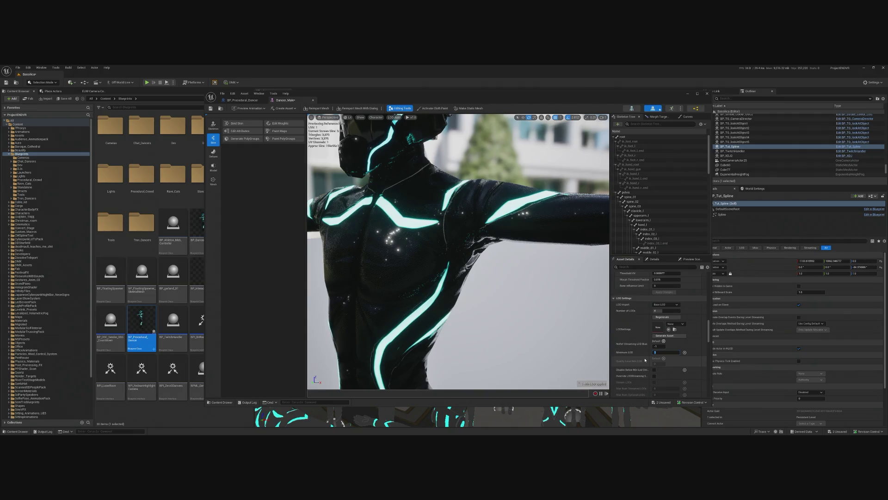
text(3)
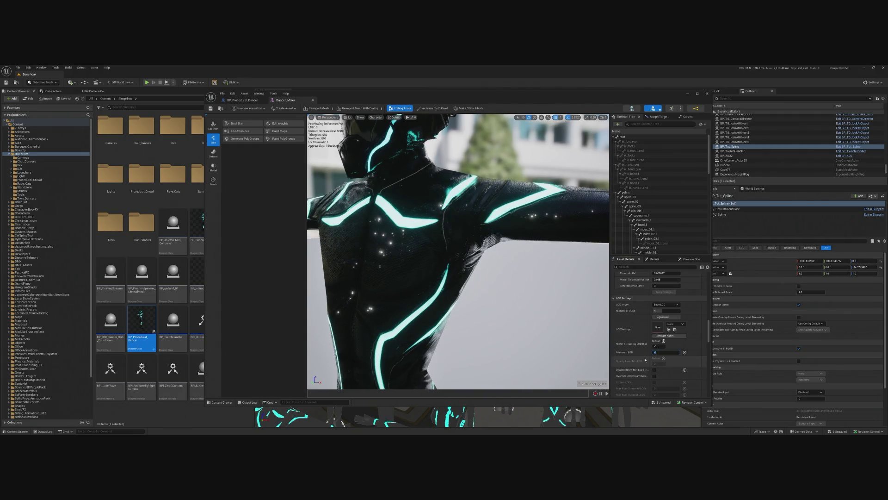
key(Return)
drag(545, 268, 576, 269)
click(666, 352)
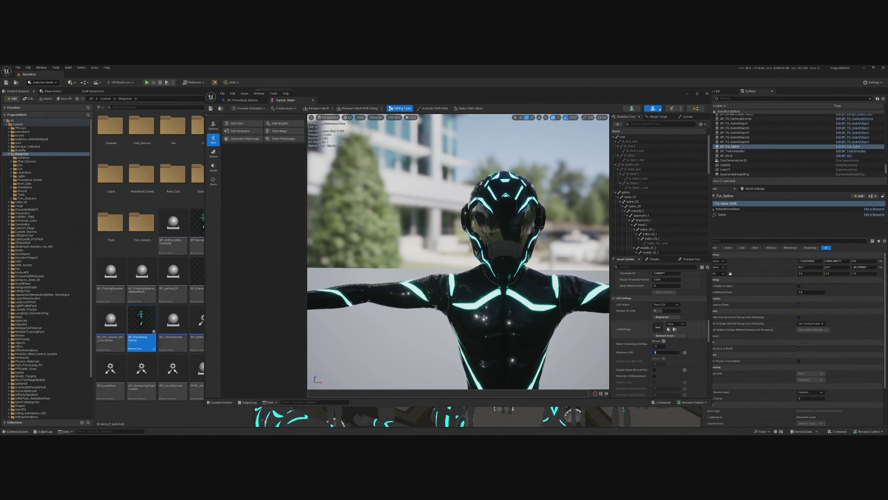
key(Return)
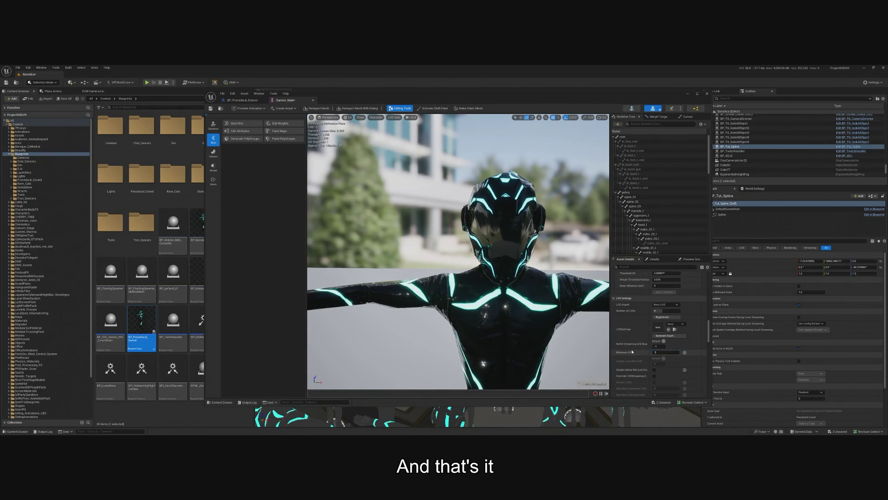
drag(463, 277, 310, 277)
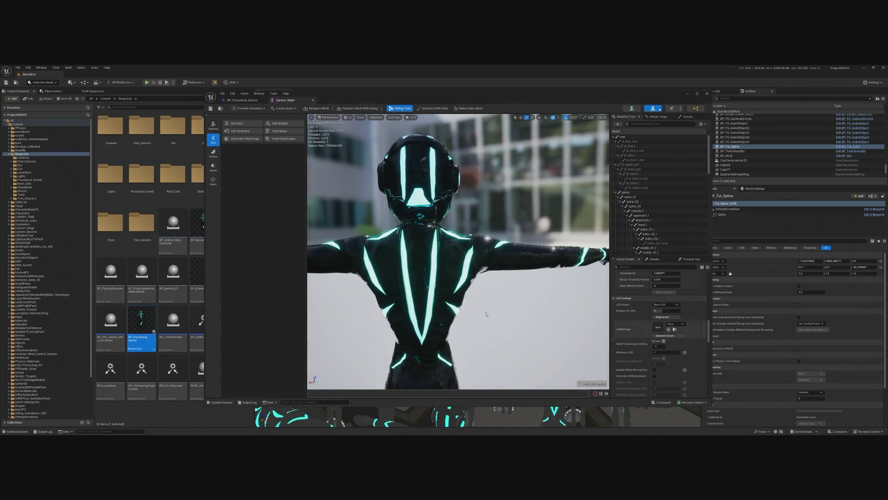
click(237, 99)
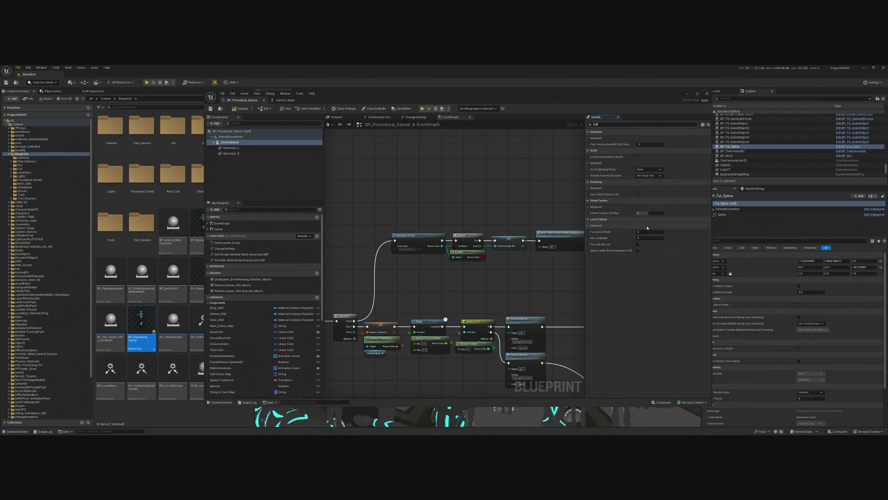
Set the blueprint's Forced LOD Model to 2 and preview the dancer in 3D.
text(2)
key(Return)
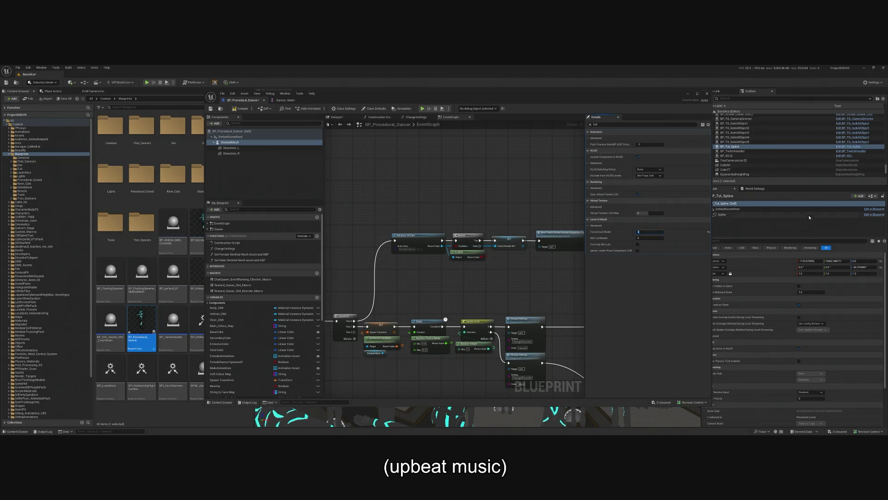
click(340, 118)
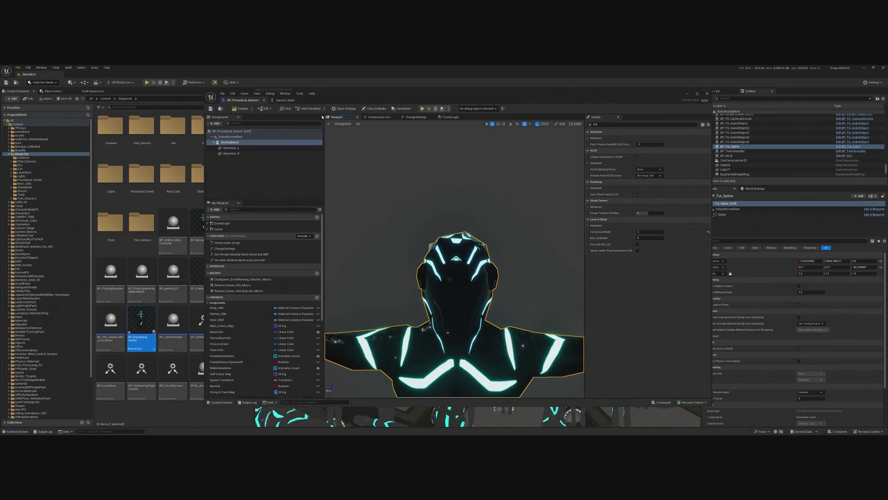
Back on the Dancer_Male mesh, reset its Minimum LOD to 0.
click(286, 100)
click(658, 352)
text(0)
key(Return)
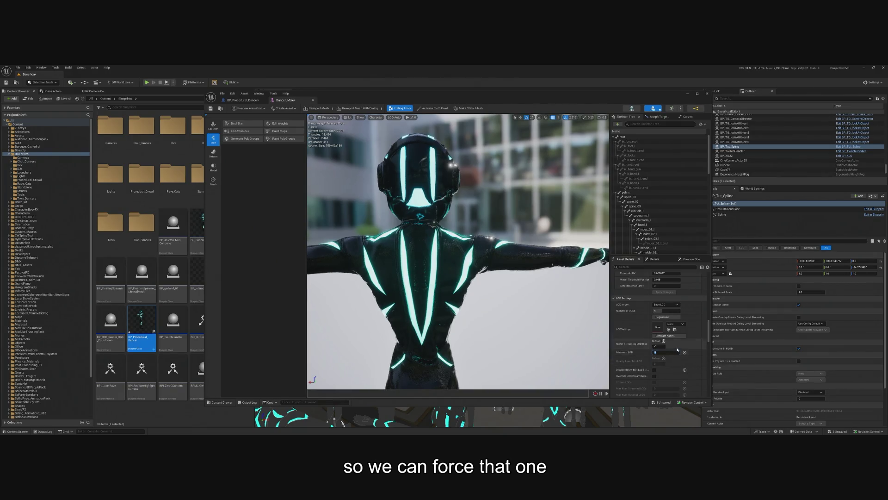
Save the Dancer_Male mesh asset, confirming the Check Out Assets dialog.
mouse_move(463, 278)
mouse_down()
mouse_move(463, 231)
mouse_move(532, 231)
mouse_up()
scroll(458, 252, up, 3)
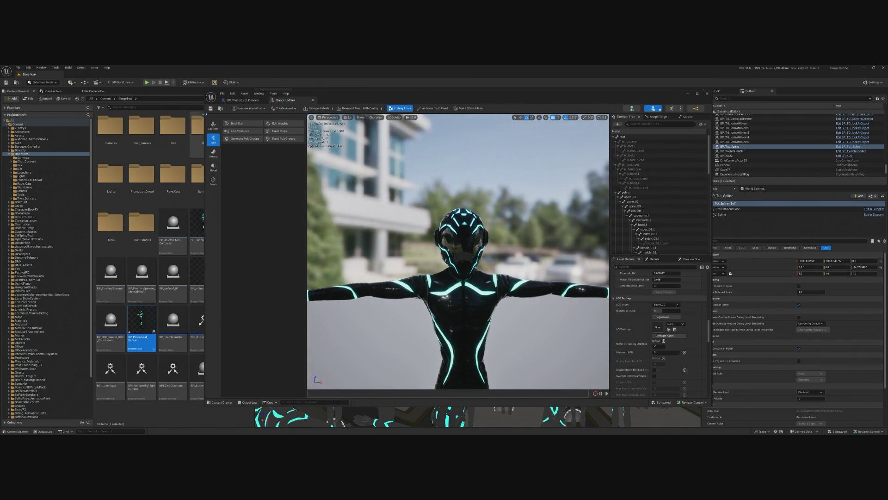
click(210, 109)
click(440, 306)
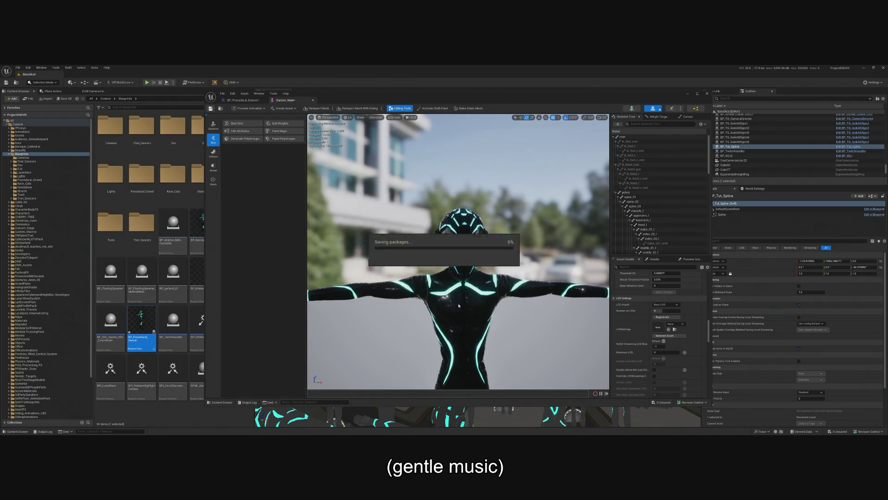
Close the skeletal mesh editor to return to the basilica level.
scroll(657, 333, up, 10)
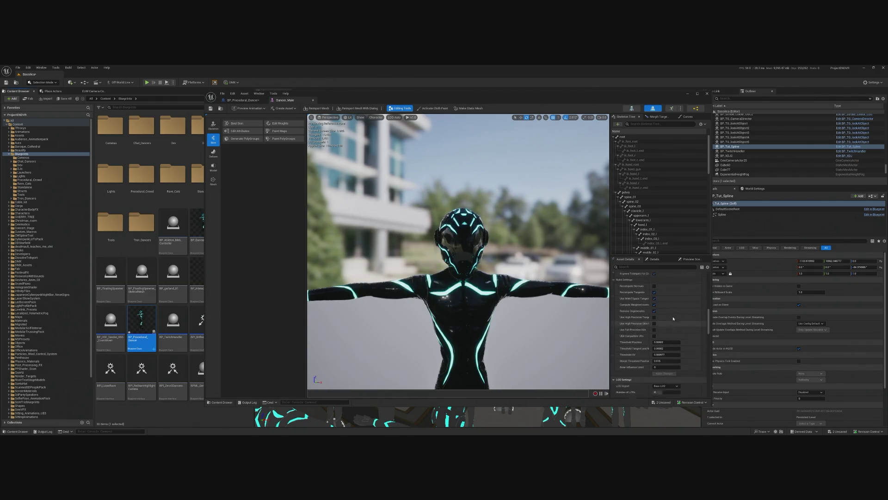
scroll(649, 337, up, 8)
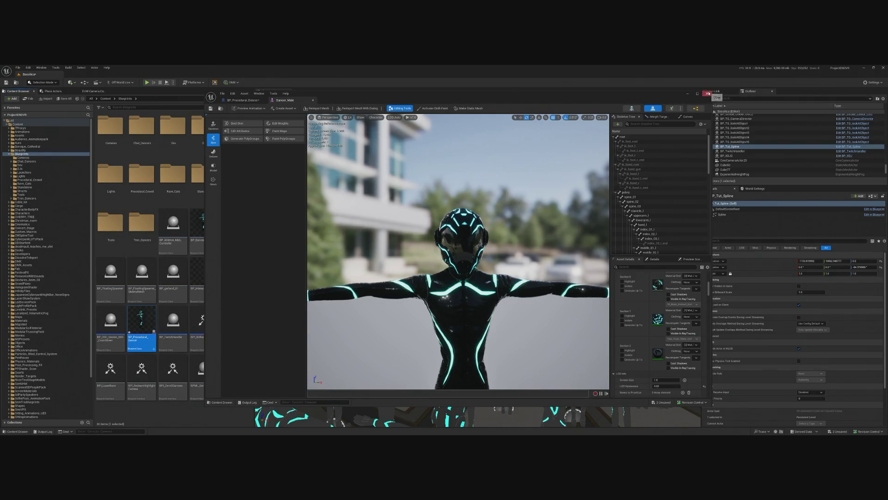
click(708, 94)
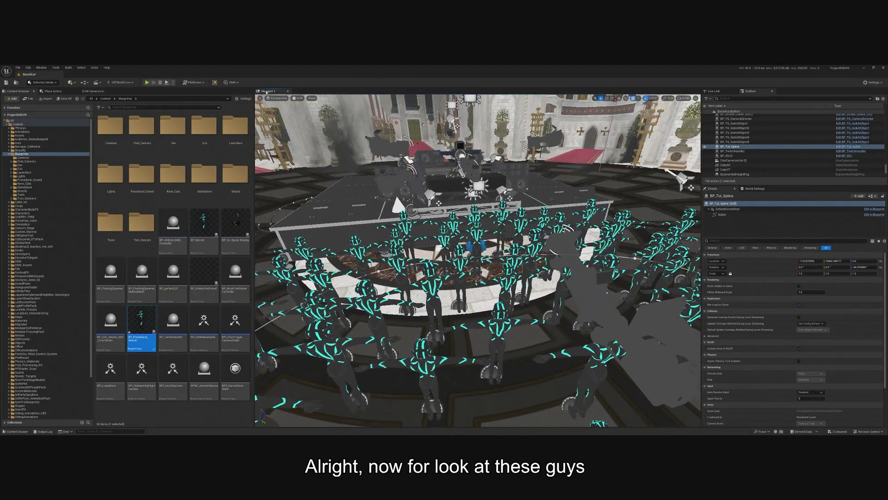
Switch the viewport from Unlit back to Lit shading with Alt+4.
click(298, 98)
click(314, 116)
key(alt+4)
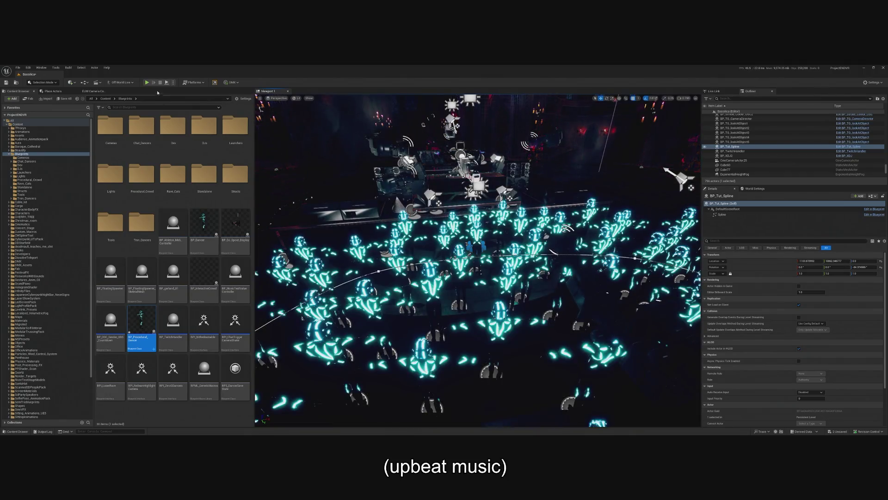
Run a play-test, releasing mouse control with Shift+F1, then stop it with Esc.
click(147, 82)
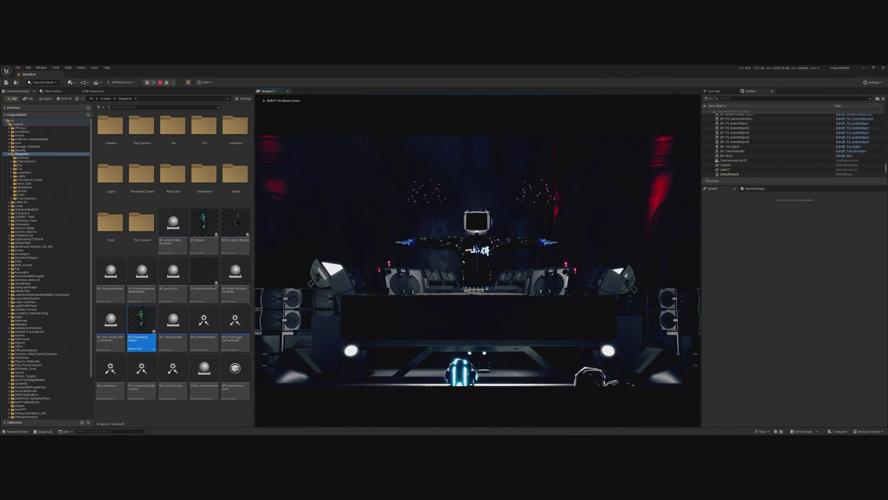
key(shift+F1)
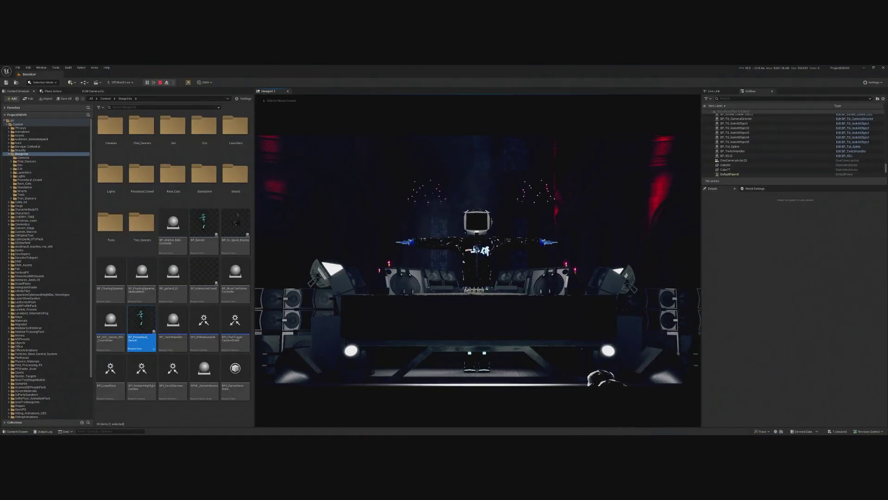
click(277, 139)
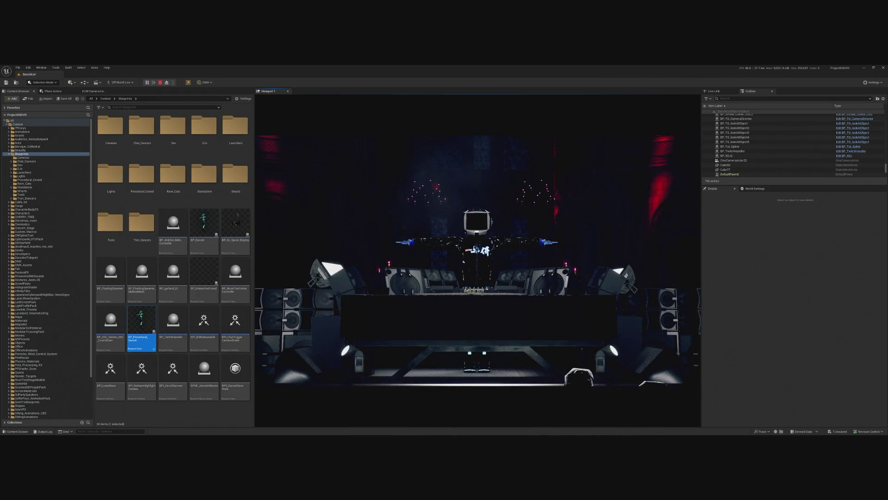
key(Escape)
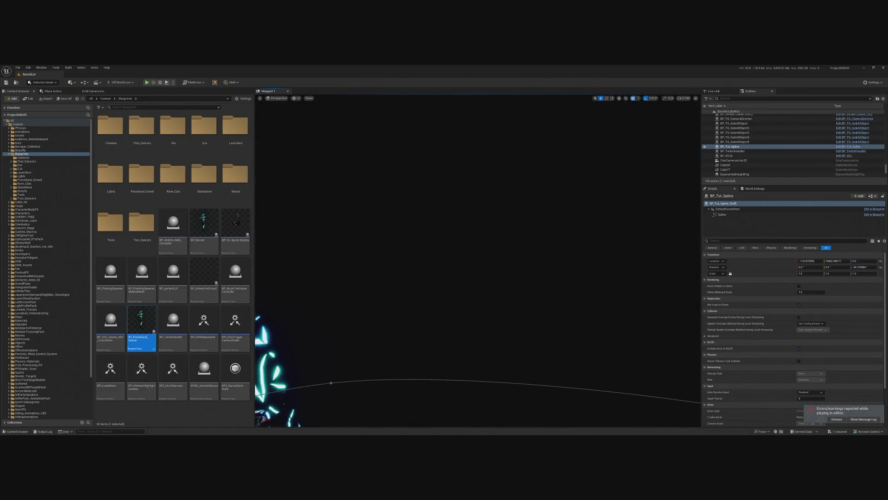
Play-test the concert level a second time and end it with Esc.
click(148, 83)
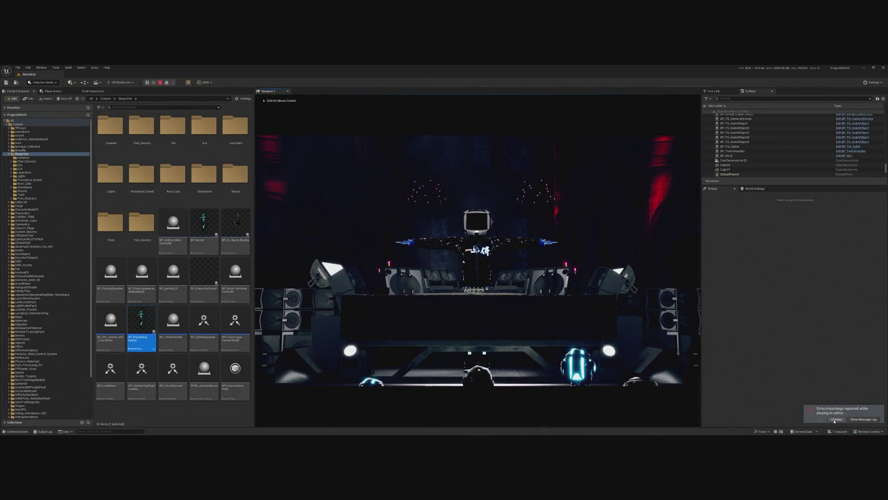
click(509, 277)
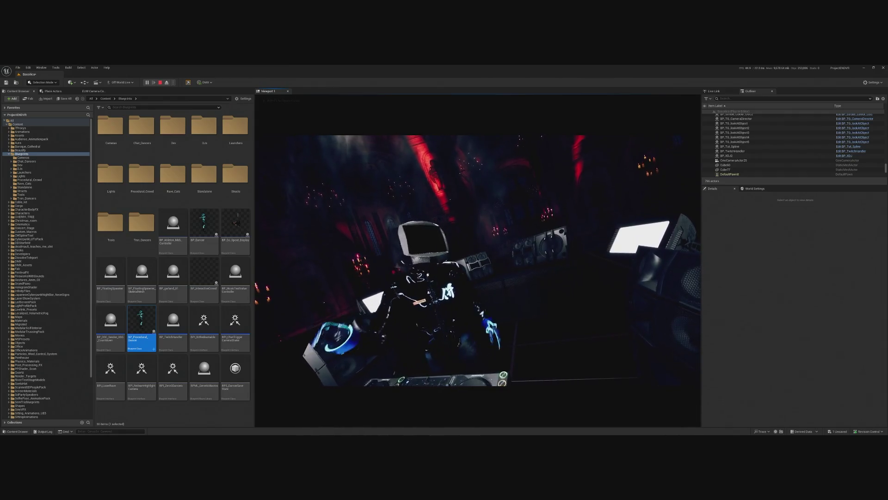
key(Escape)
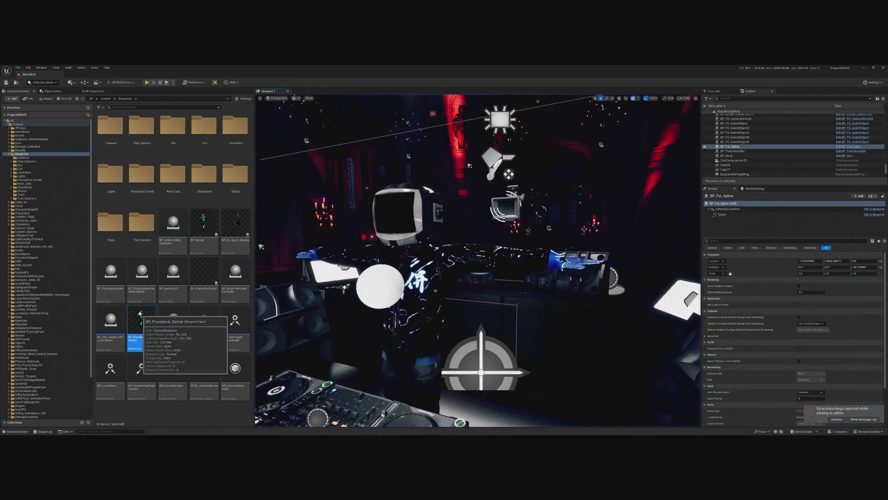
Frame the BP_Tut_Spline dancer crowd and nudge one of its spline points.
key(f)
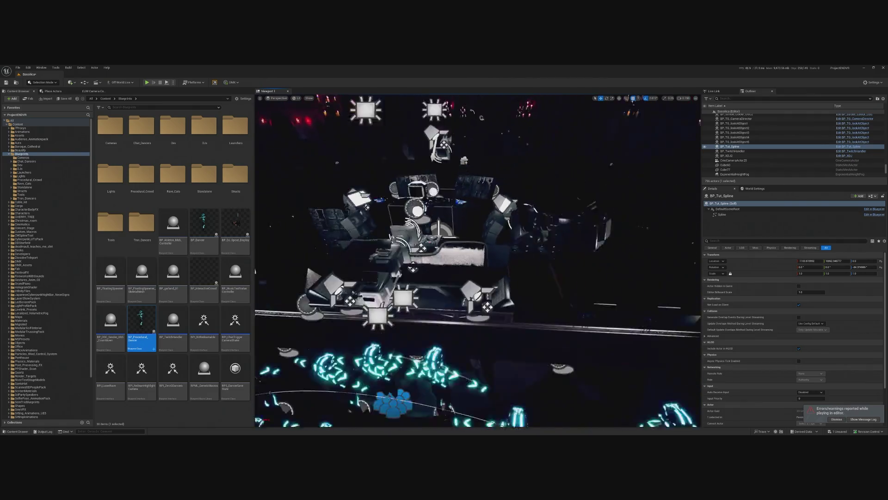
scroll(482, 234, up, 2)
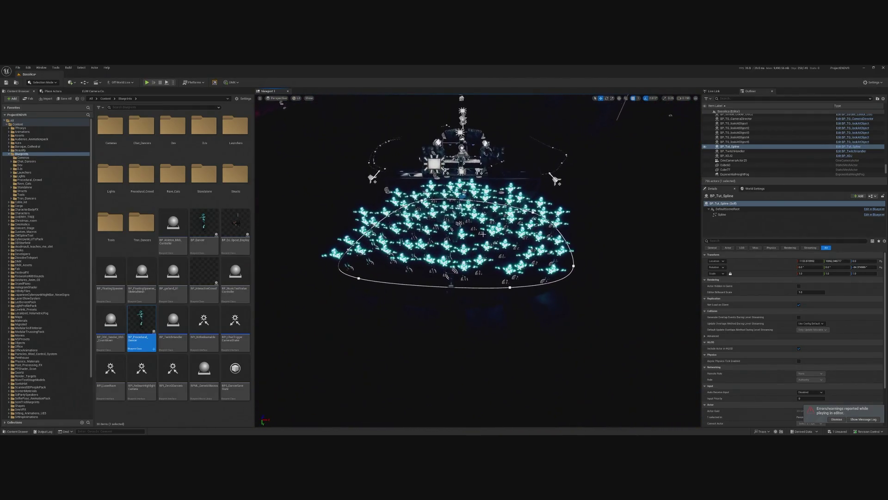
drag(352, 322, 356, 273)
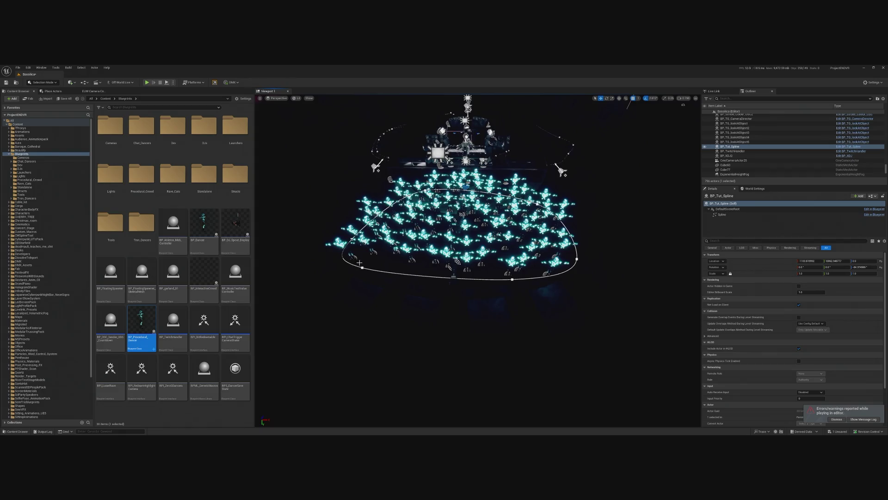
click(363, 268)
drag(368, 265, 391, 273)
Move another crowd spline point to the right, then start a play test.
scroll(390, 273, down, 5)
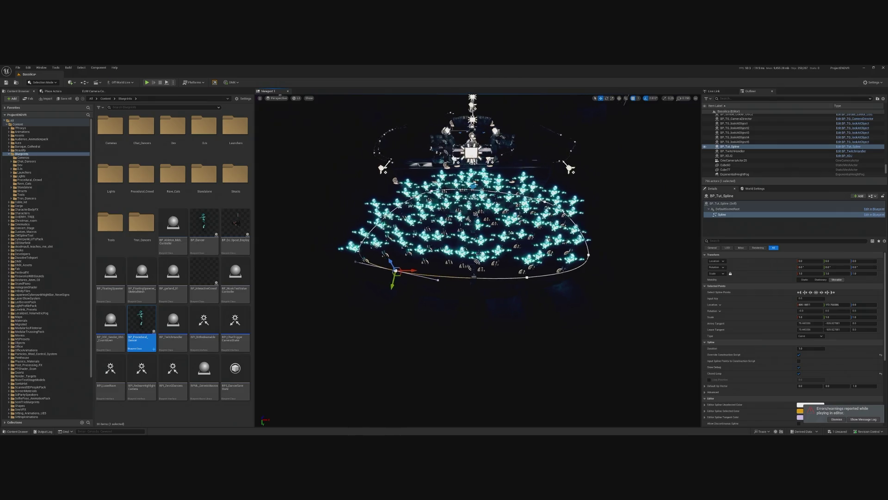
click(384, 239)
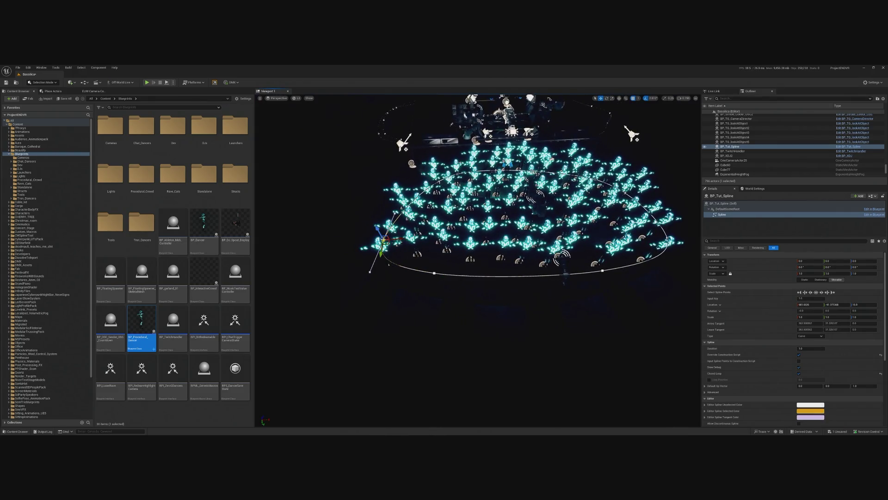
drag(384, 239, 404, 240)
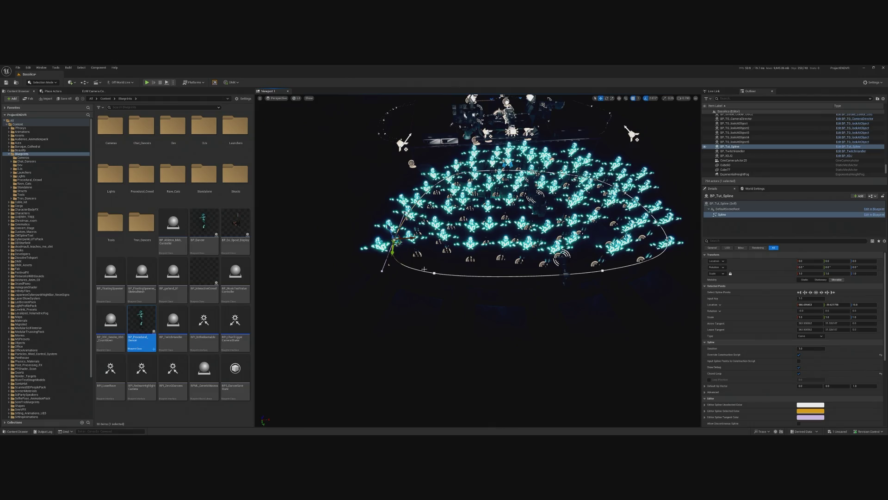
click(434, 273)
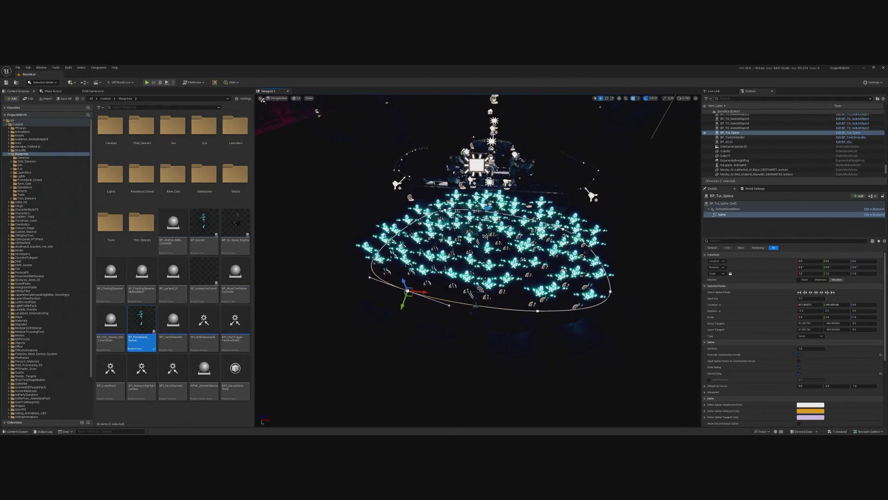
click(147, 82)
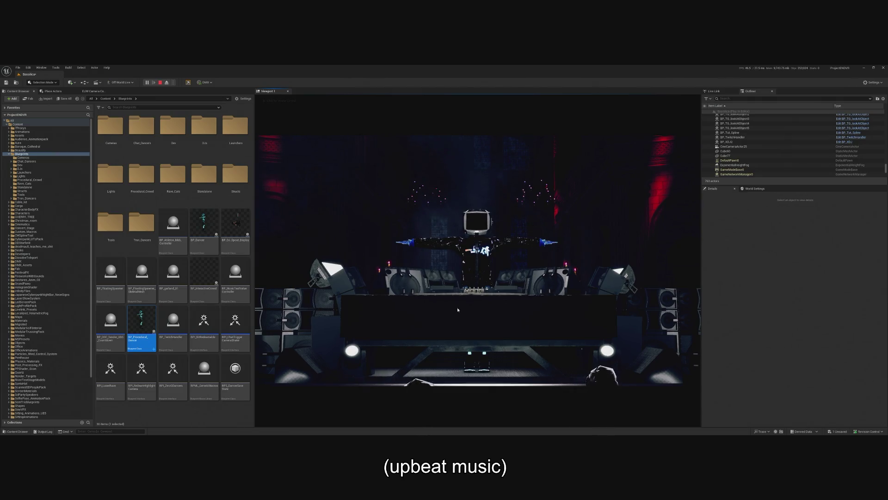
Stop the play test with Esc, dismiss the Move/Copy menu, and open BP_Procedural_Dancer.
click(457, 292)
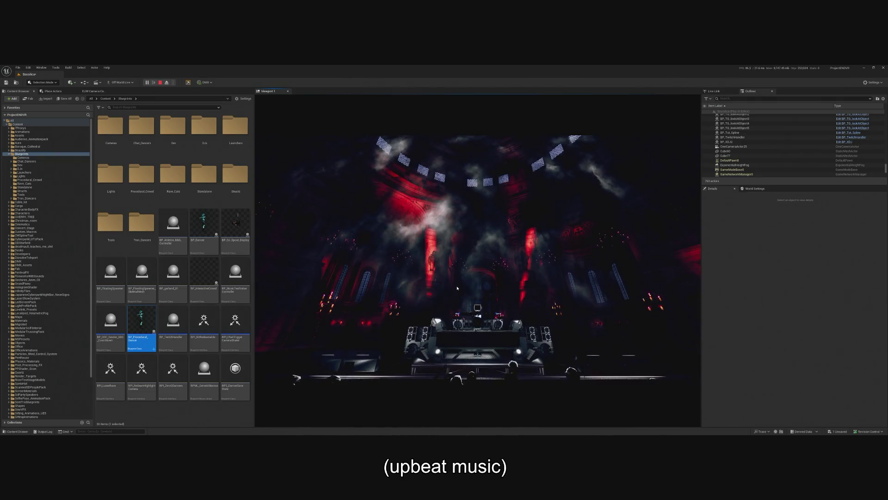
key(Escape)
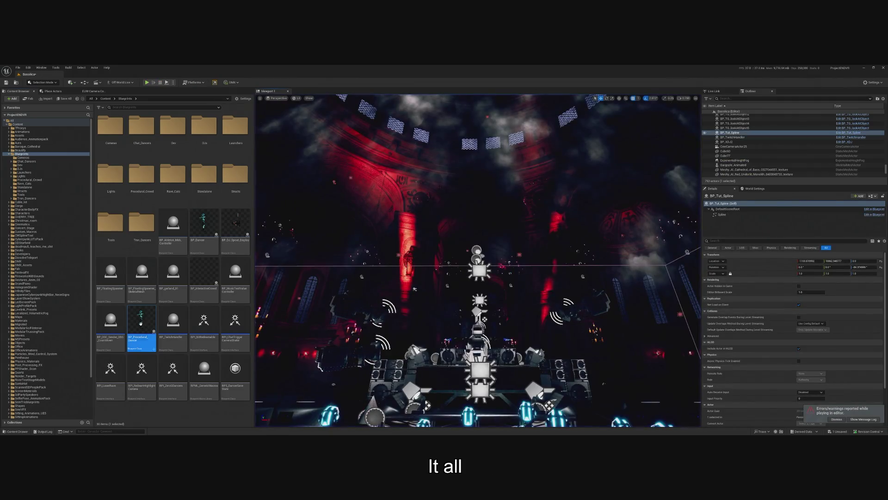
drag(173, 319, 141, 324)
click(141, 289)
click(141, 320)
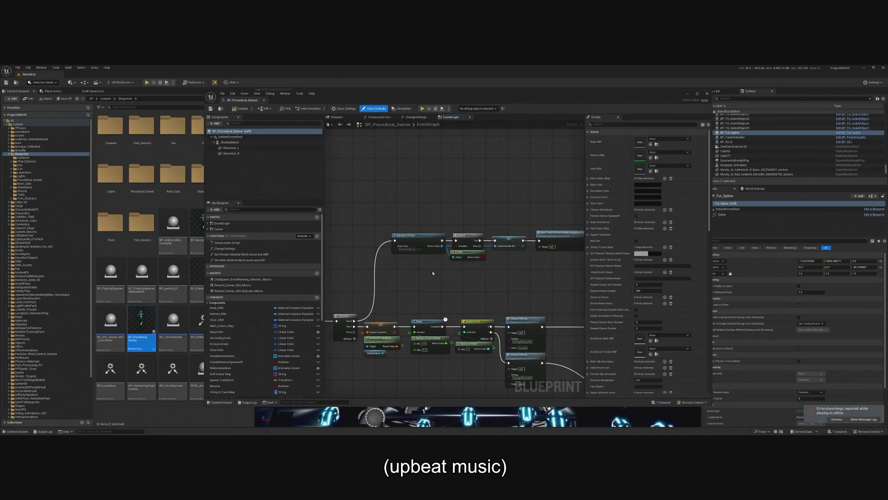
Filter the SkeletalMesh component's Details by 'lod', inspect Forced LOD Model, then close the Blueprint.
click(238, 143)
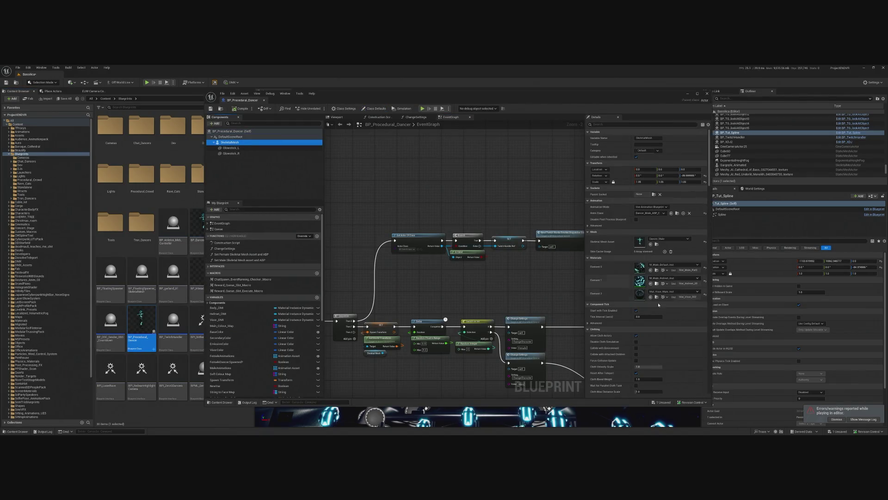
click(233, 131)
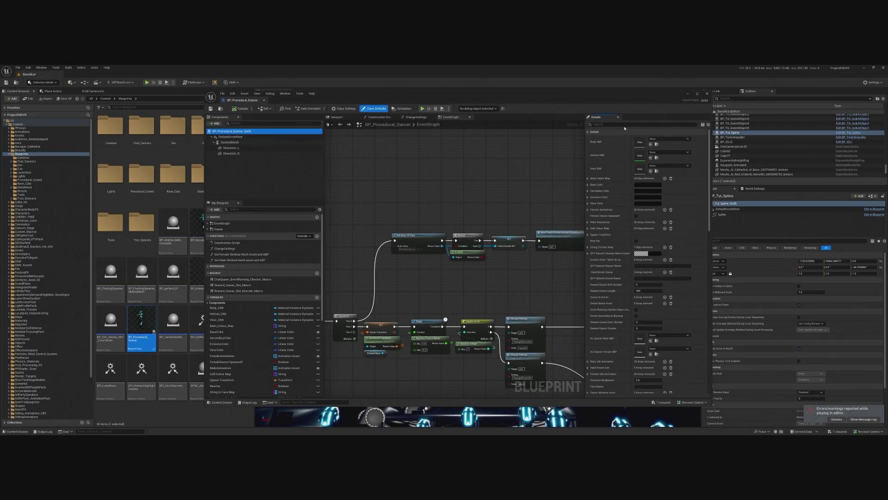
text(lod)
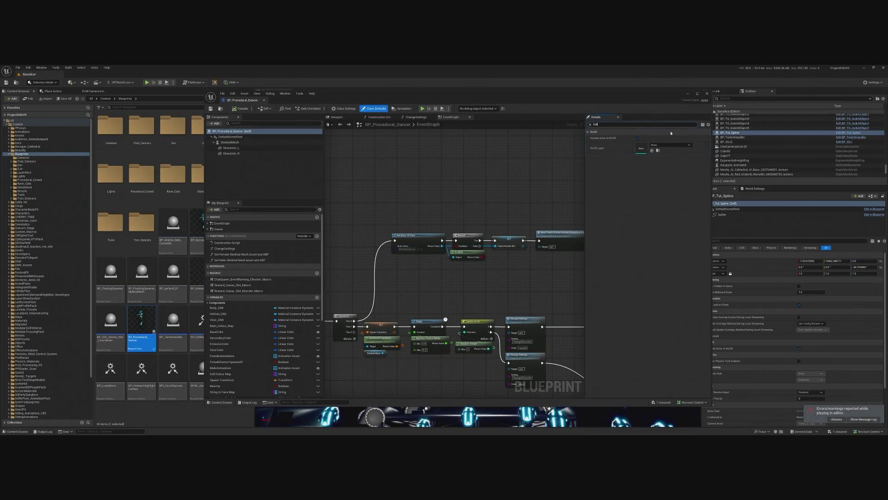
click(265, 141)
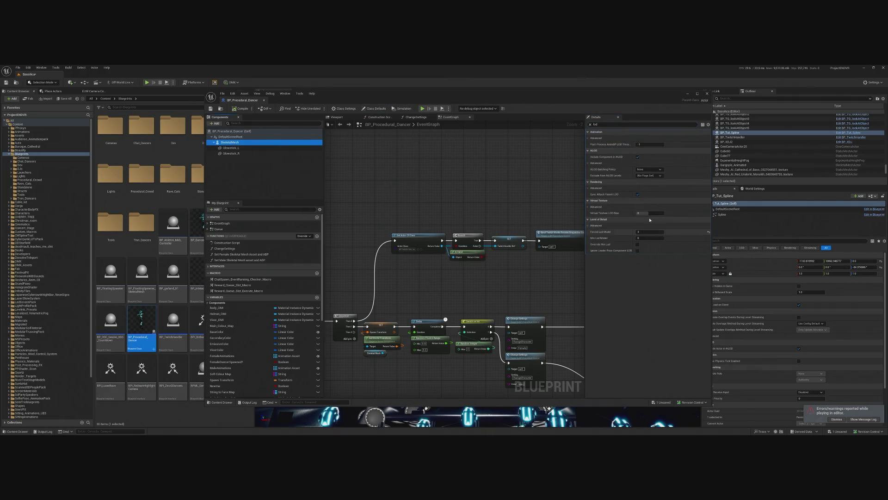
click(643, 230)
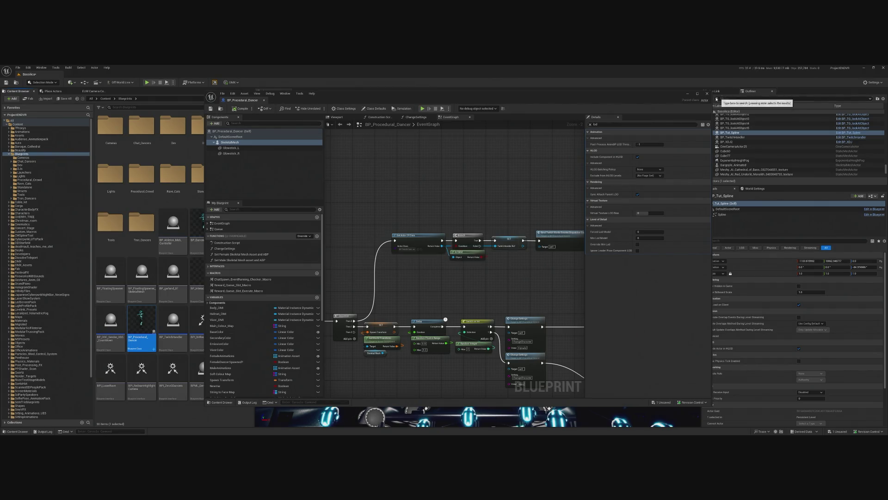
click(243, 145)
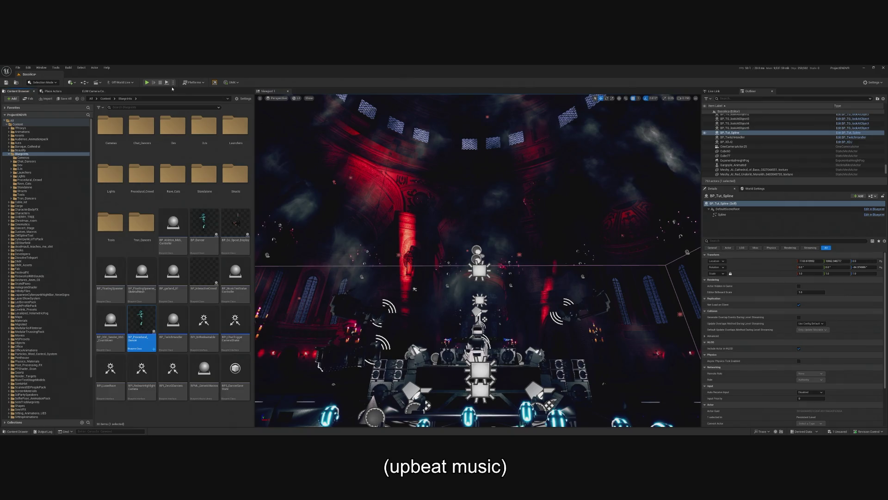
Run and stop a quick play test, then reopen BP_Procedural_Dancer's EventGraph from the Content Browser.
click(147, 83)
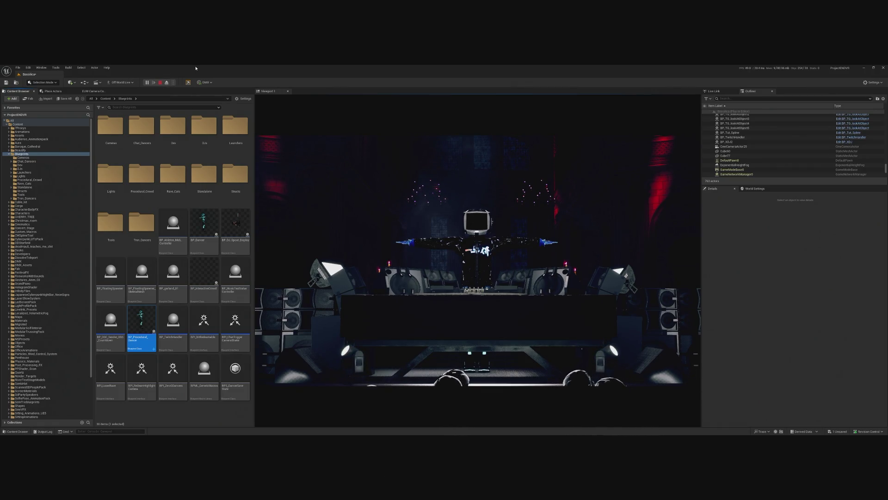
click(160, 83)
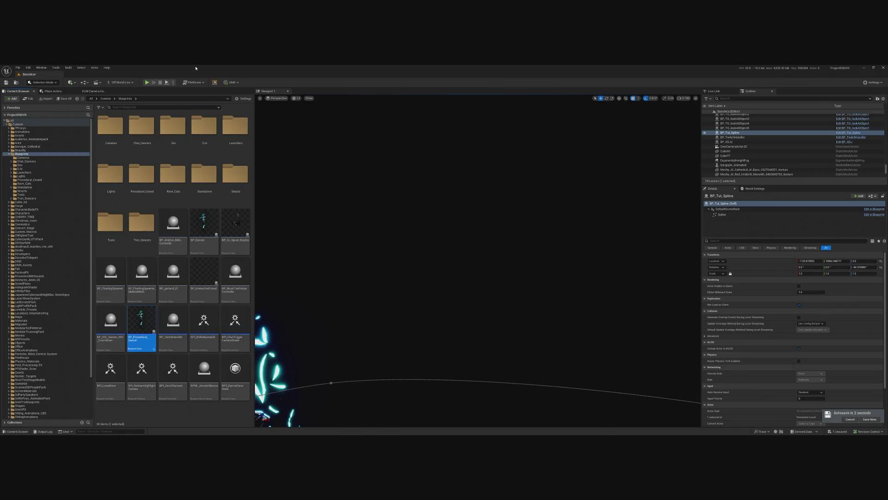
mouse_move(141, 324)
mouse_down()
mouse_move(324, 278)
mouse_move(509, 252)
mouse_up()
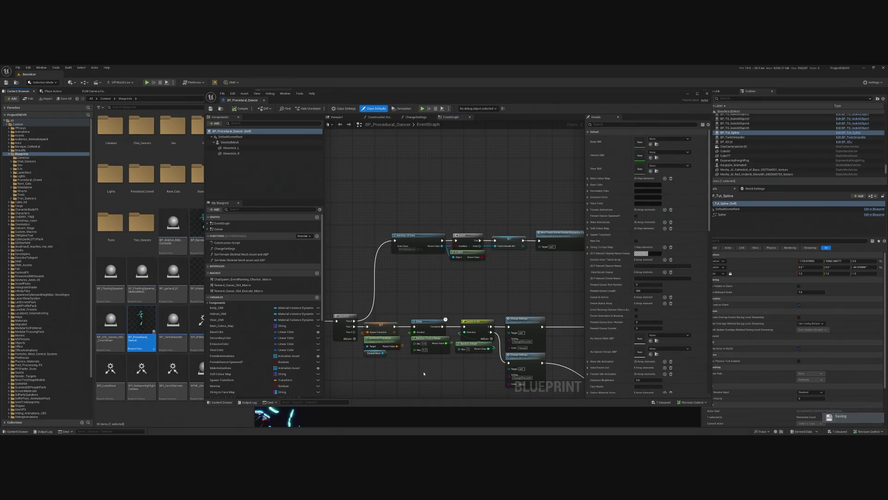
Wire the SET node's exec pin into Switch on Int, save with Ctrl+S, and close the Blueprint.
drag(394, 291, 488, 293)
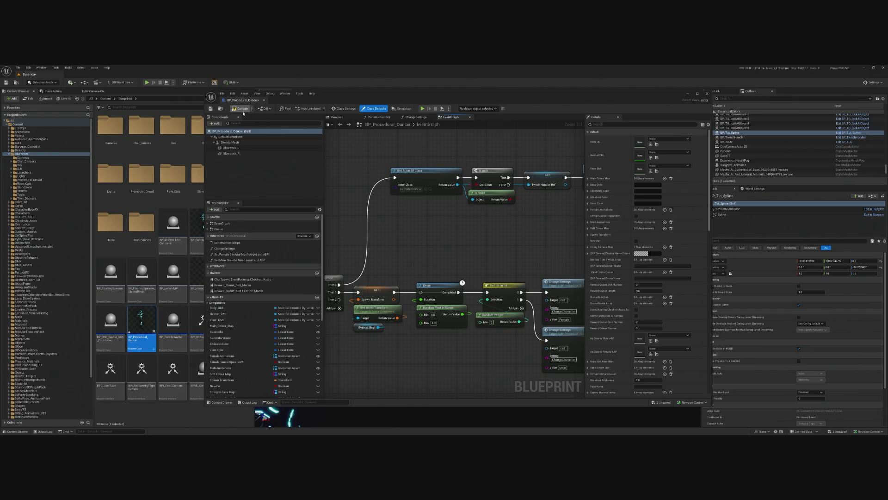
key(ctrl+s)
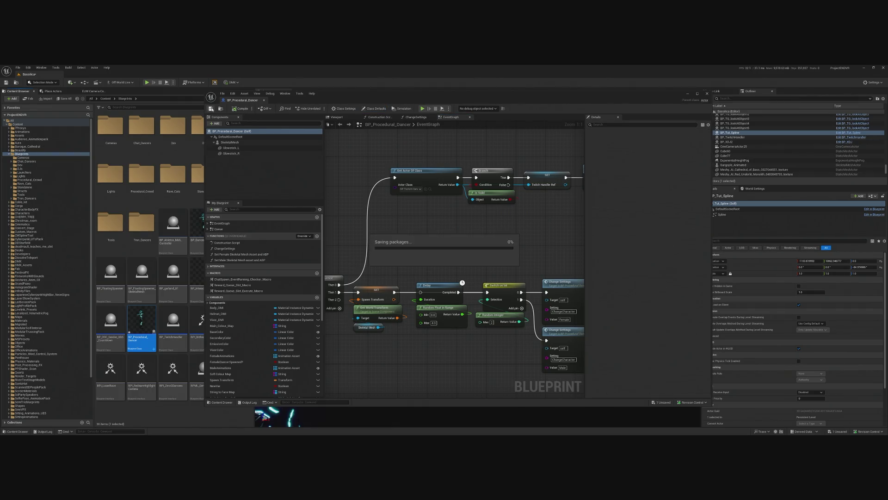
click(707, 93)
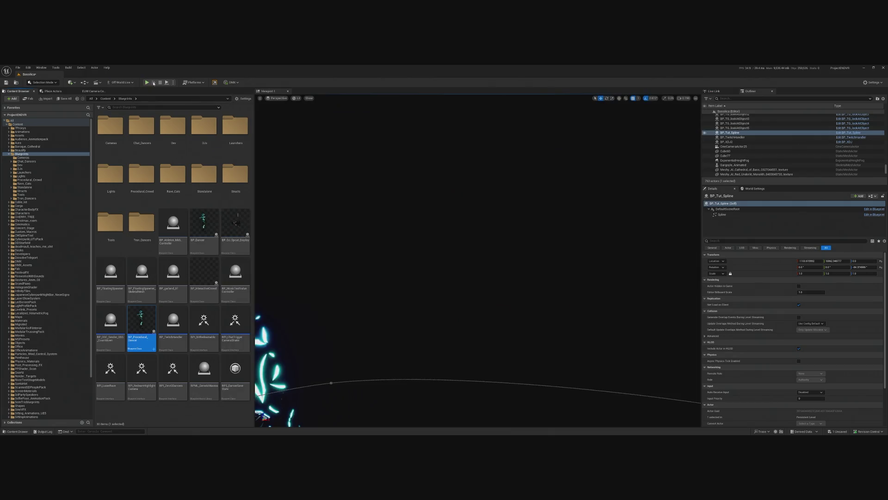
Play-test the level with Alt+P, end it with Esc, and frame the stage lights.
key(alt+p)
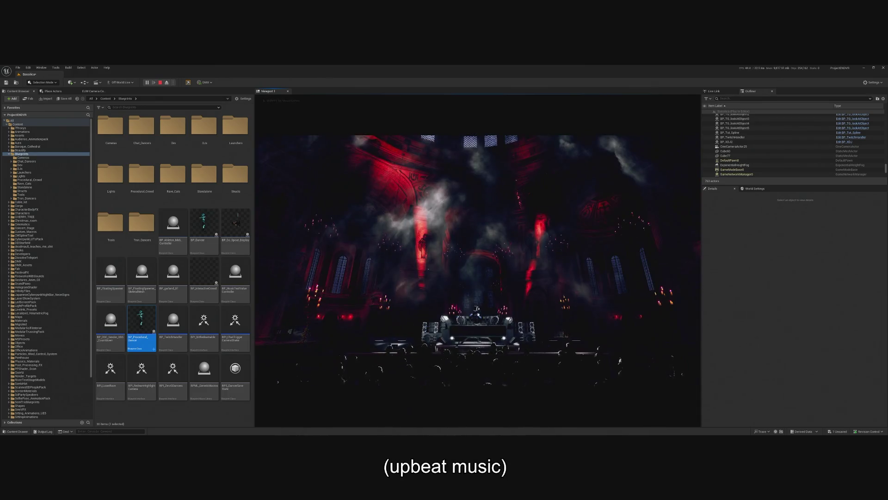
key(Escape)
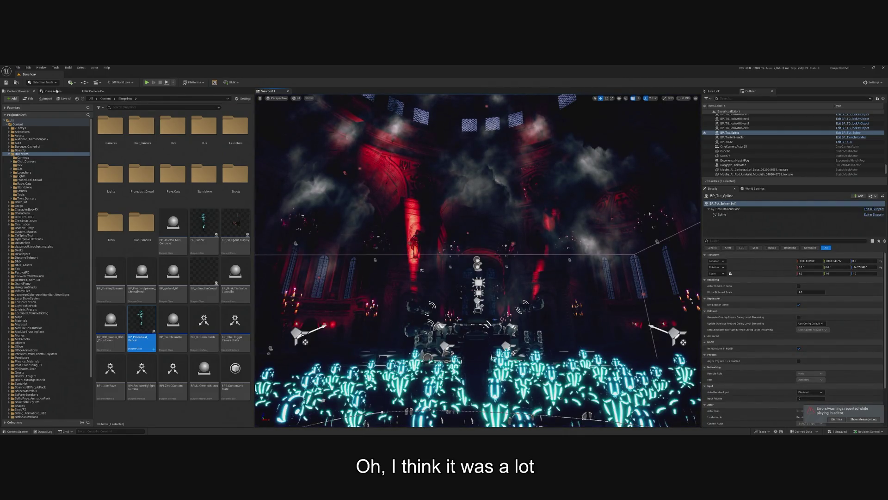
click(56, 91)
key(f)
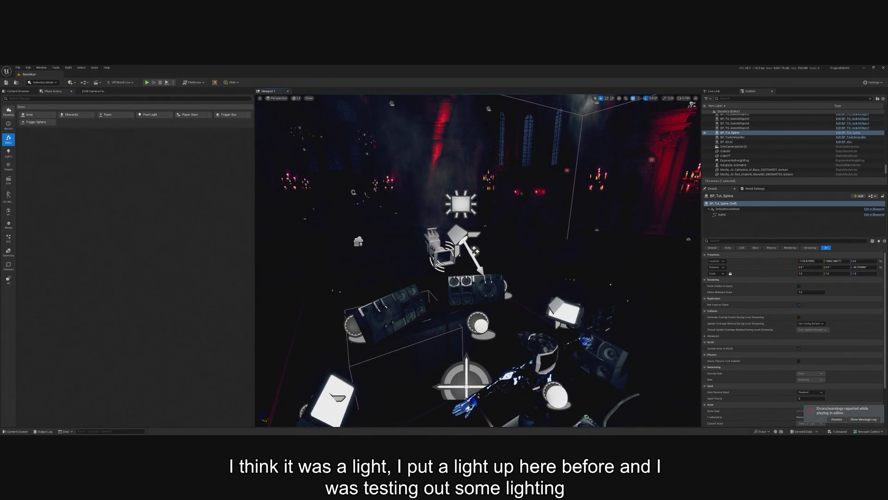
Place a Spot Light above the stage, rotated Y -90 to point down, shifted along X.
click(8, 153)
mouse_move(182, 113)
mouse_down()
mouse_move(211, 115)
mouse_move(136, 117)
mouse_move(511, 359)
mouse_move(467, 364)
mouse_move(463, 354)
mouse_up()
key(Return)
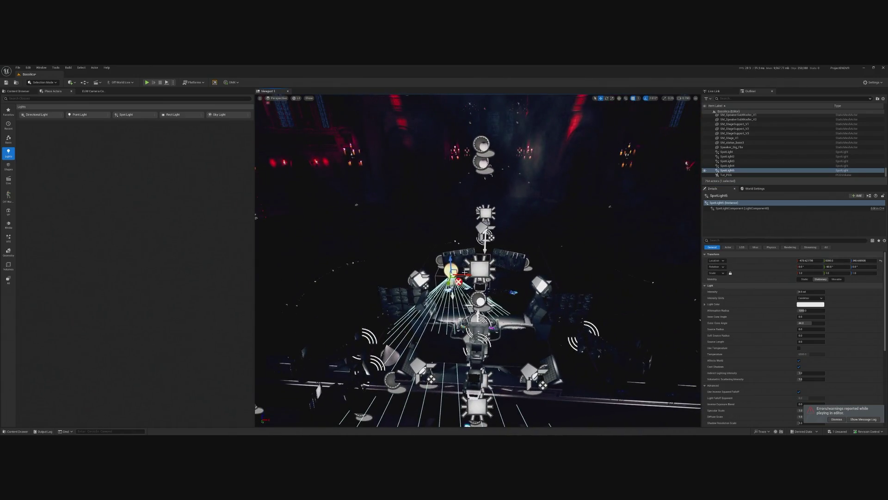
mouse_move(436, 267)
mouse_down()
mouse_move(473, 276)
mouse_move(456, 210)
mouse_move(469, 217)
mouse_up()
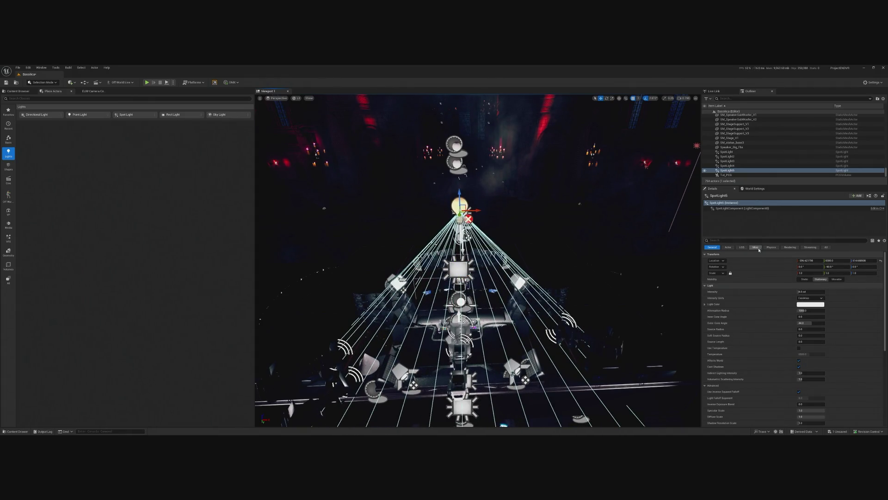
Give the spotlight the Beam3 IES Texture with Use IES Intensity ticked, then play-test.
text(IES)
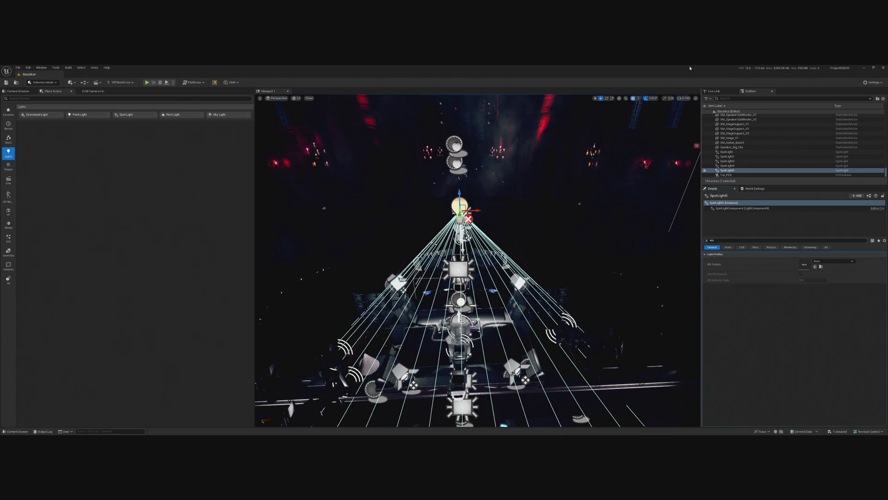
click(834, 261)
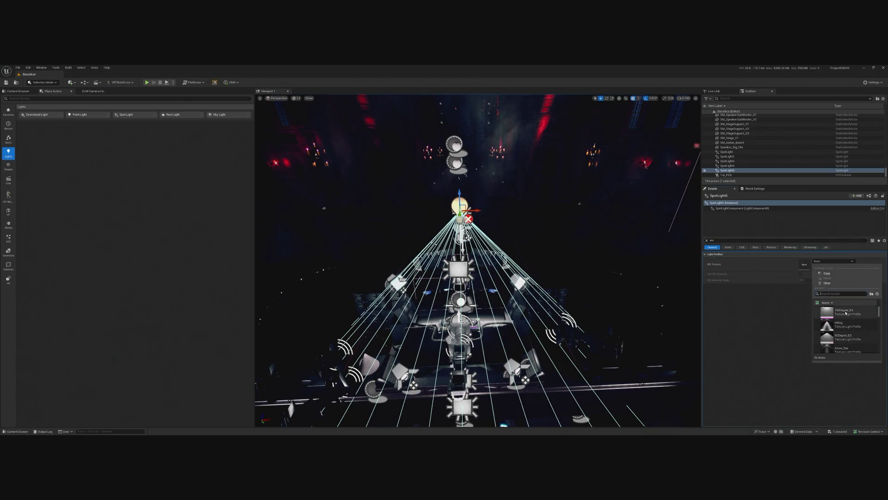
scroll(860, 333, down, 3)
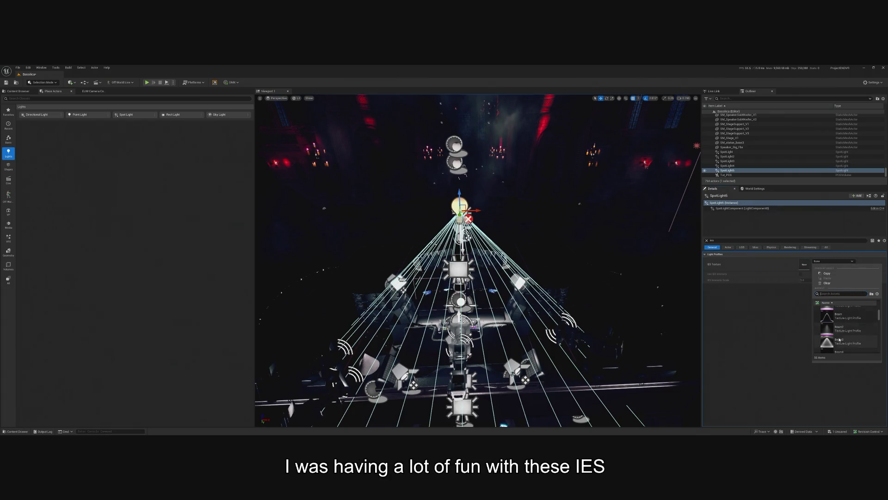
click(842, 348)
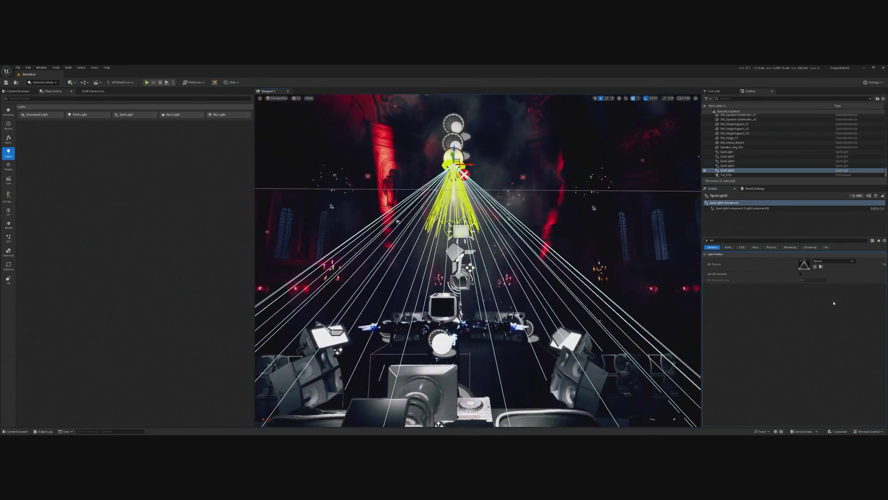
click(801, 274)
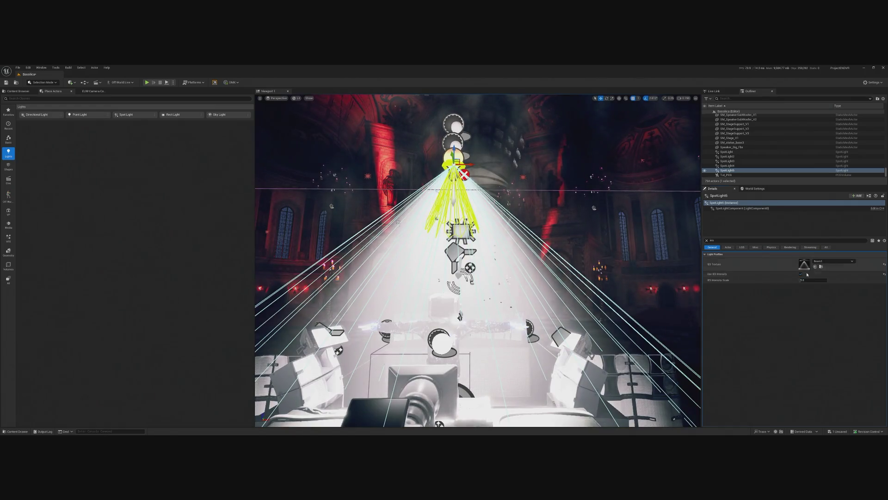
click(147, 83)
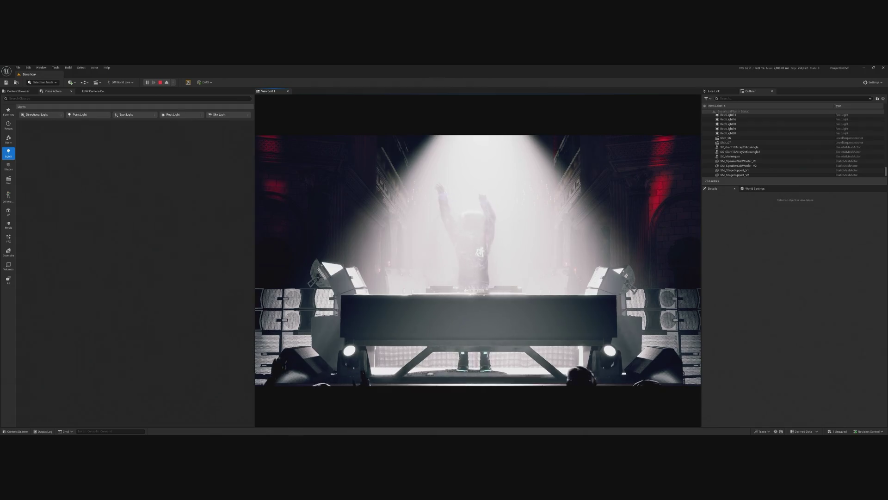
Stop the play test and return to the editor.
key(Escape)
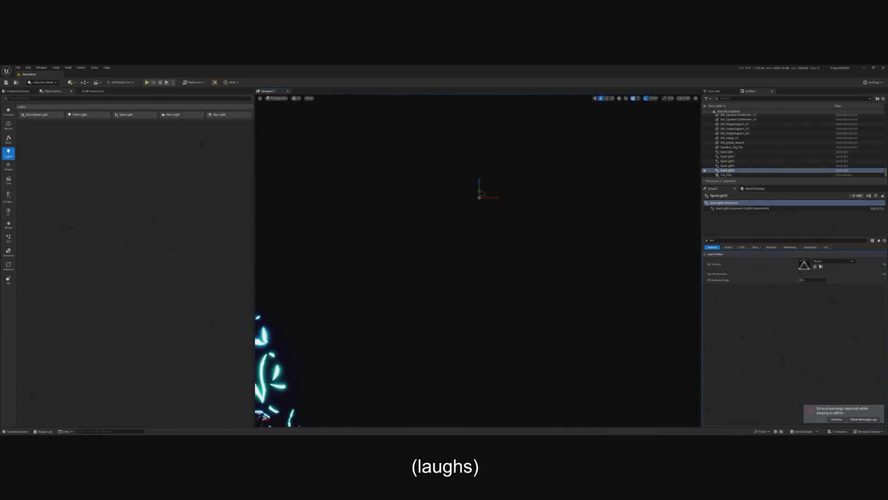
Try the Beam4 and 6Wing IES profiles on the spotlight, lowering IES intensity scale to about 0.1.
click(833, 261)
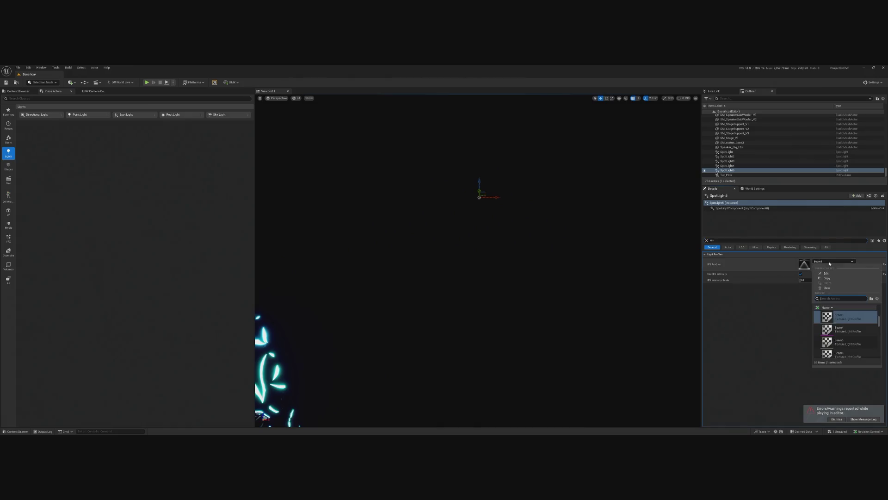
click(851, 331)
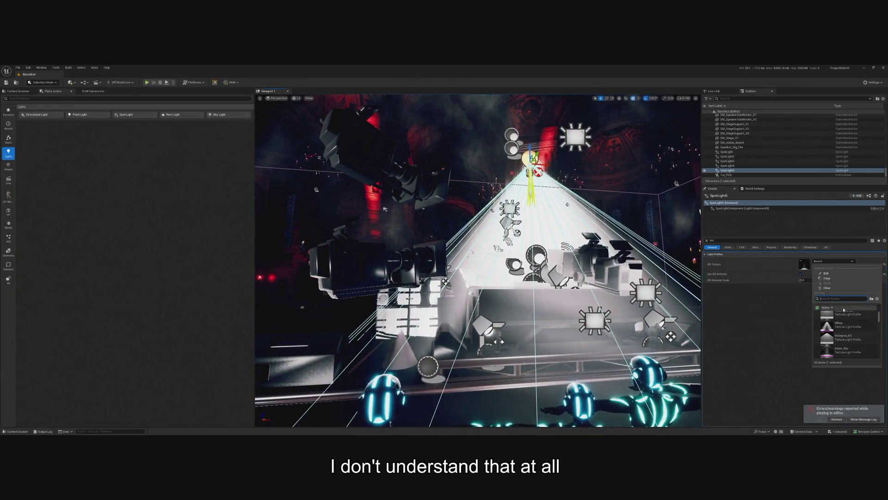
click(851, 332)
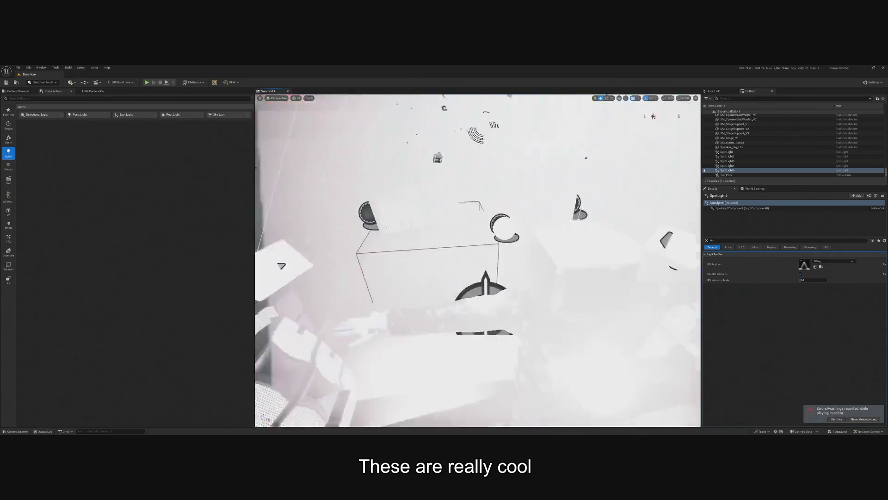
drag(813, 280, 784, 280)
key(f)
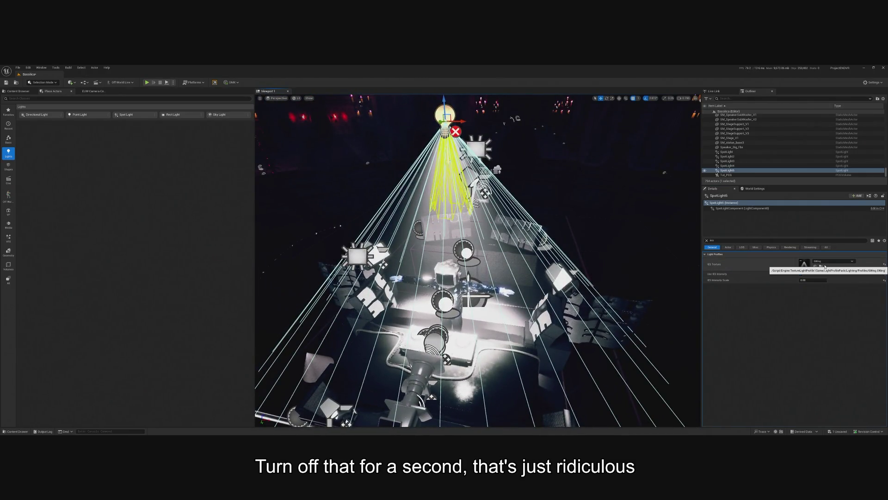
Try the Arrow_Star IES profile, then settle on the Beam profile.
click(833, 261)
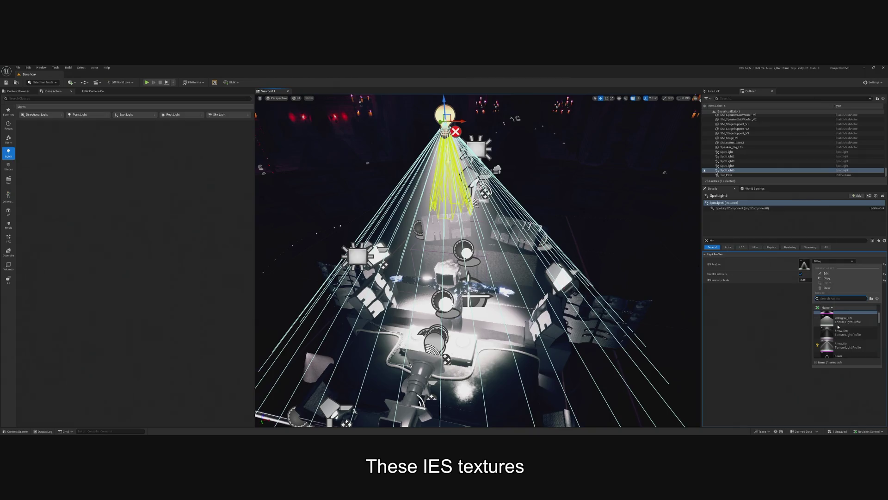
click(839, 331)
click(819, 262)
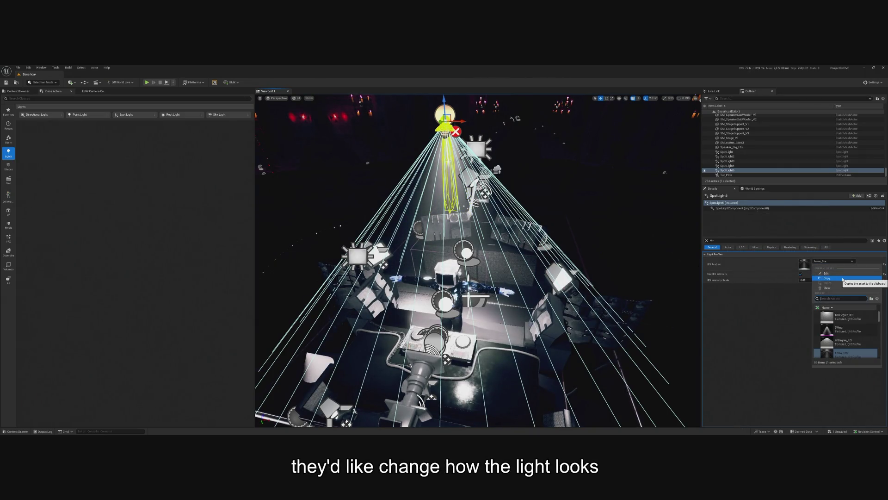
scroll(847, 333, down, 2)
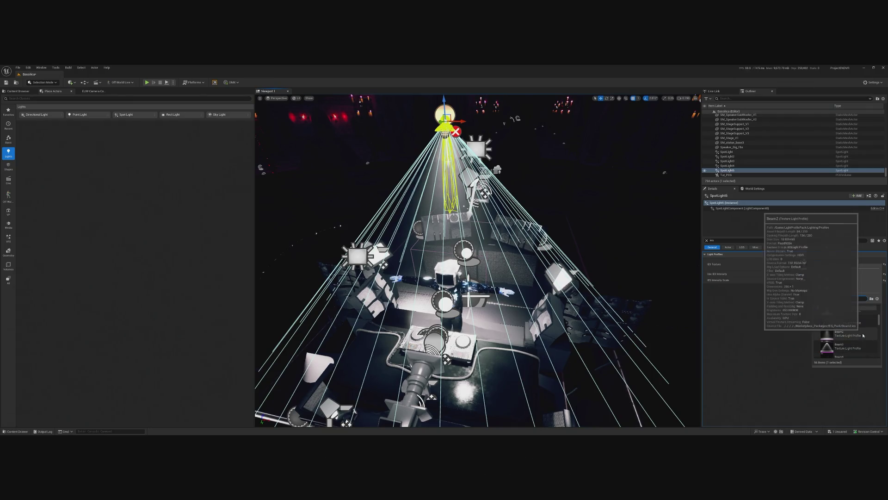
click(847, 321)
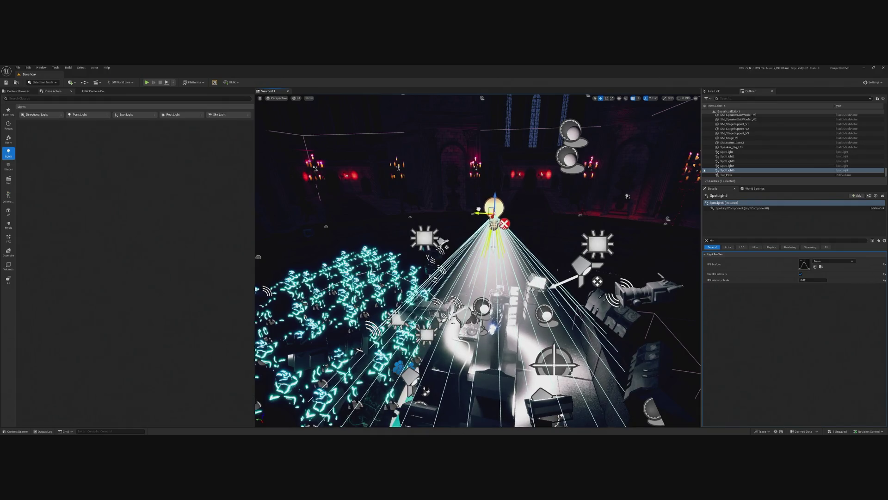
Clear the Details filter, play-test the scene, then delete the Beam spotlight from the level.
click(707, 241)
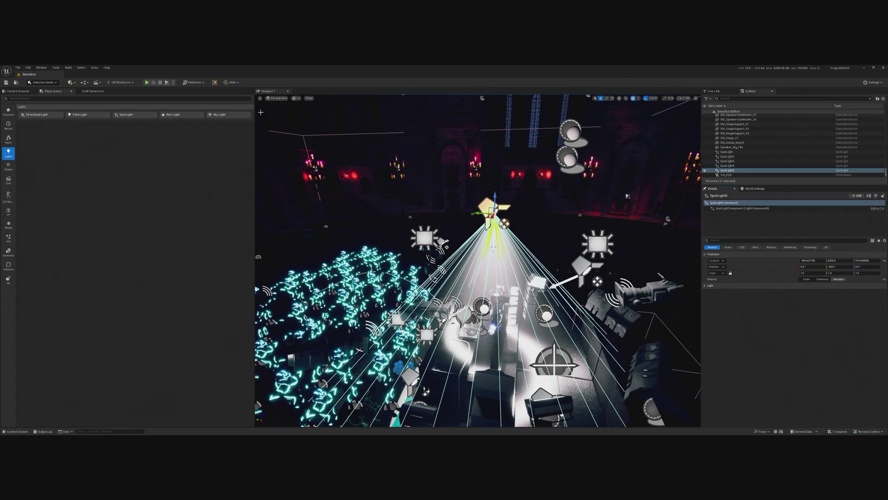
click(147, 83)
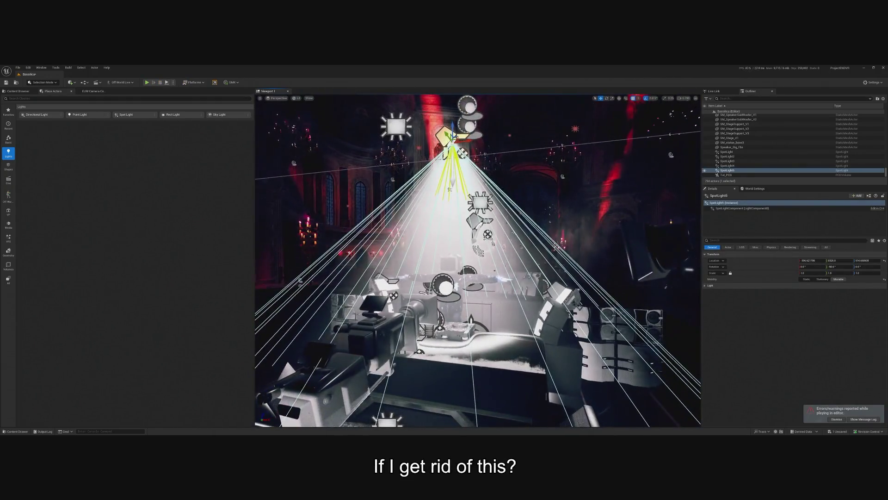
key(Delete)
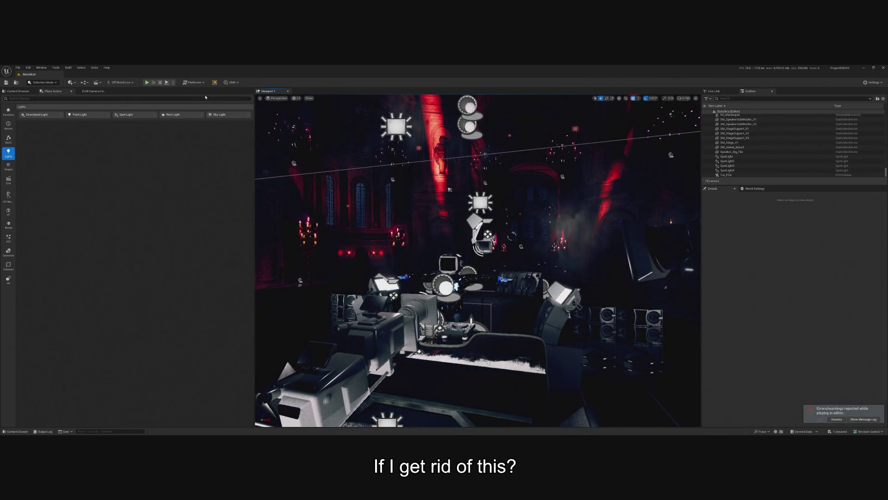
click(147, 83)
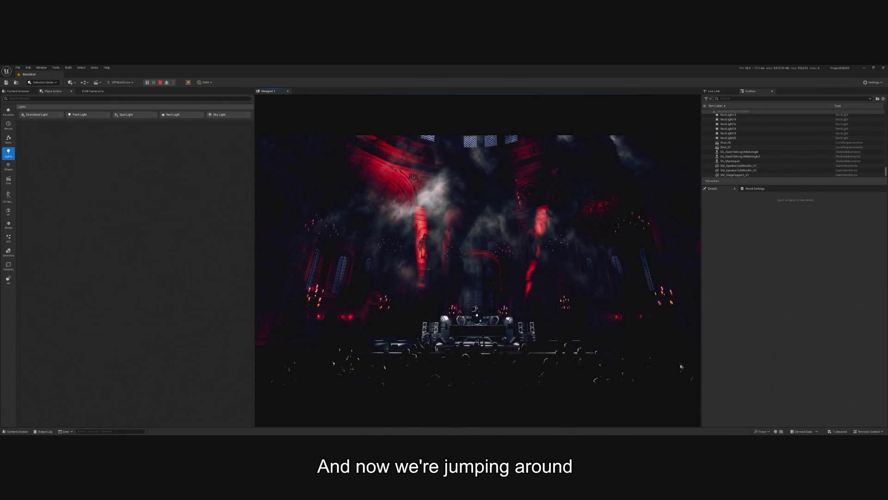
key(Escape)
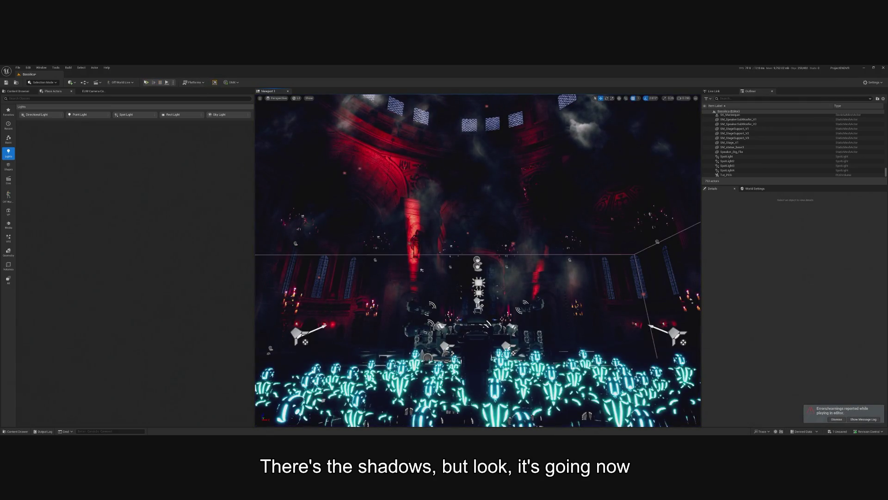
key(alt+p)
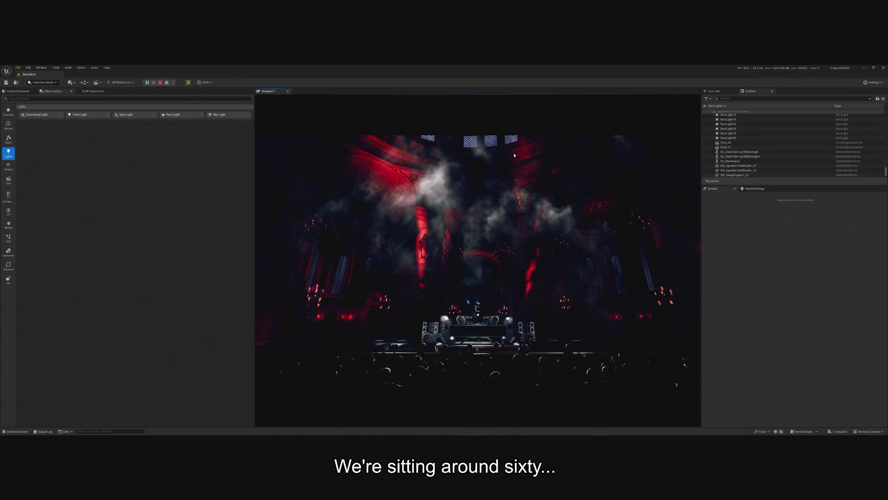
key(Escape)
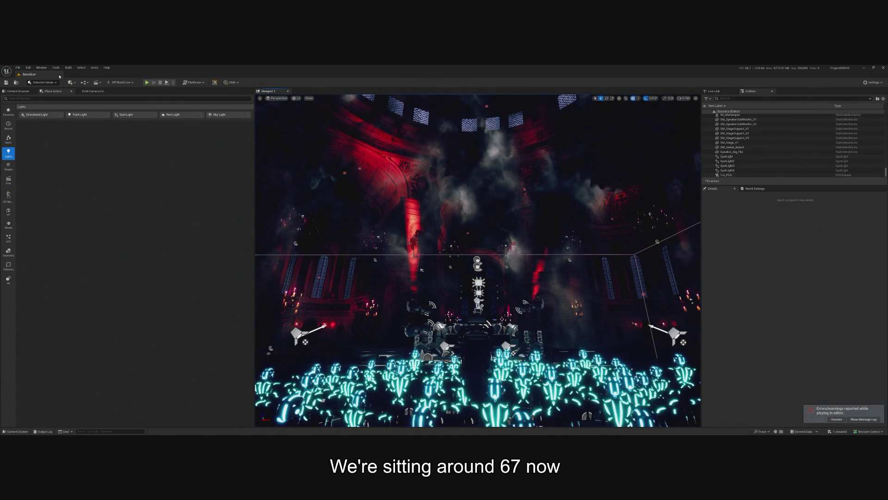
click(18, 91)
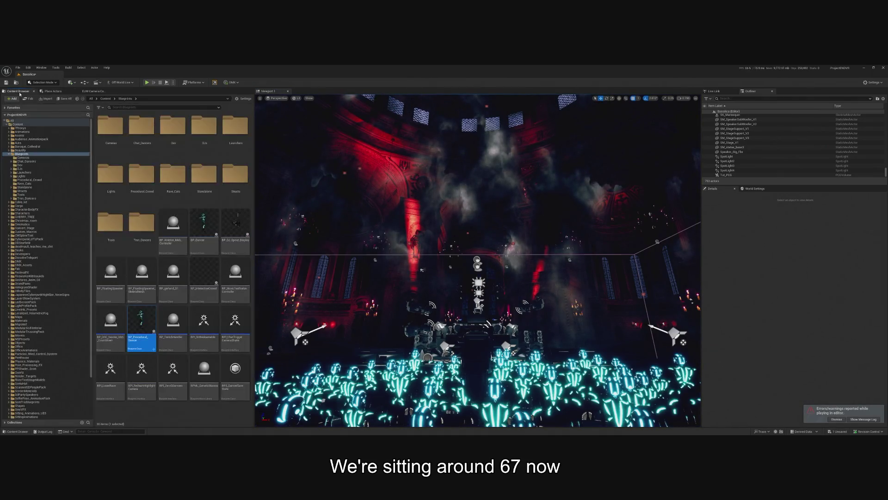
In BP_Procedural_Dancer, connect the Spawn Transform SET node's execution into the Delay, then close it.
double_click(136, 316)
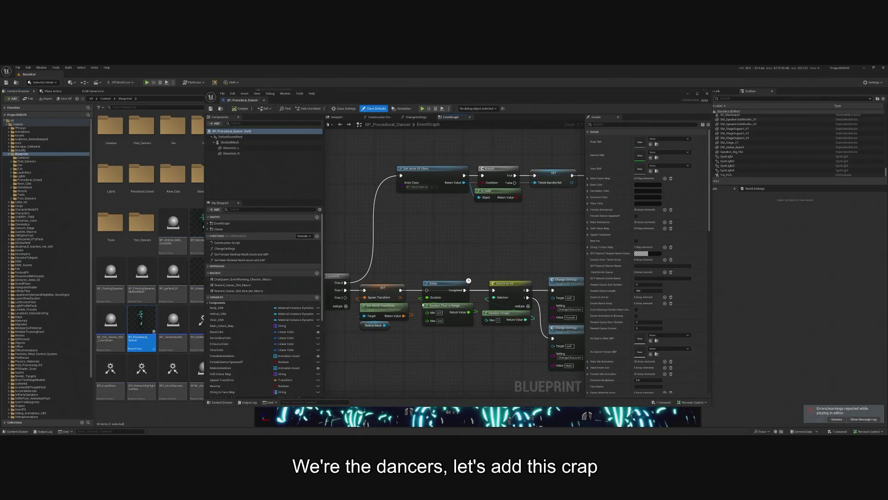
click(393, 288)
drag(401, 290, 428, 293)
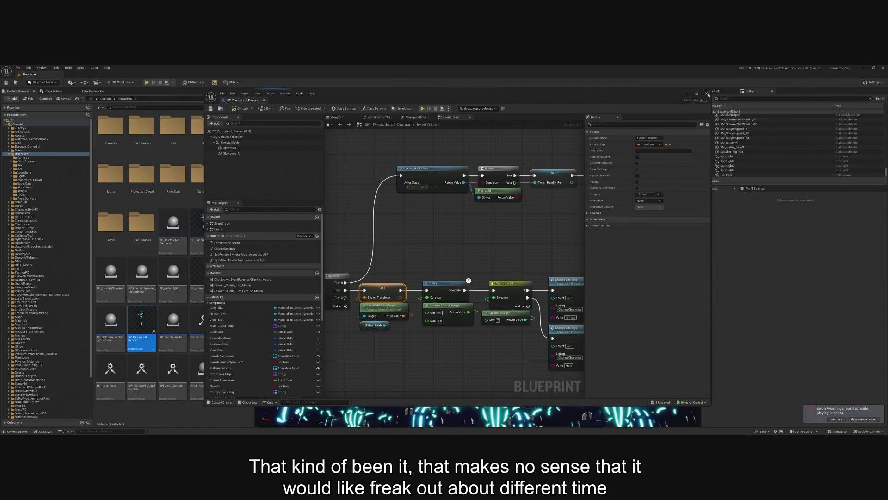
click(149, 85)
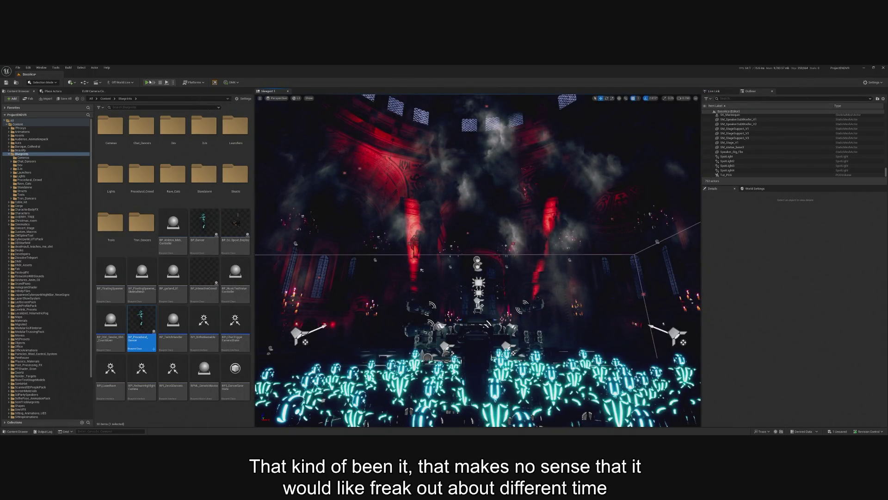
Play-test the scene with mouse control, stop it, then list the Place Actors light types.
click(149, 83)
click(477, 259)
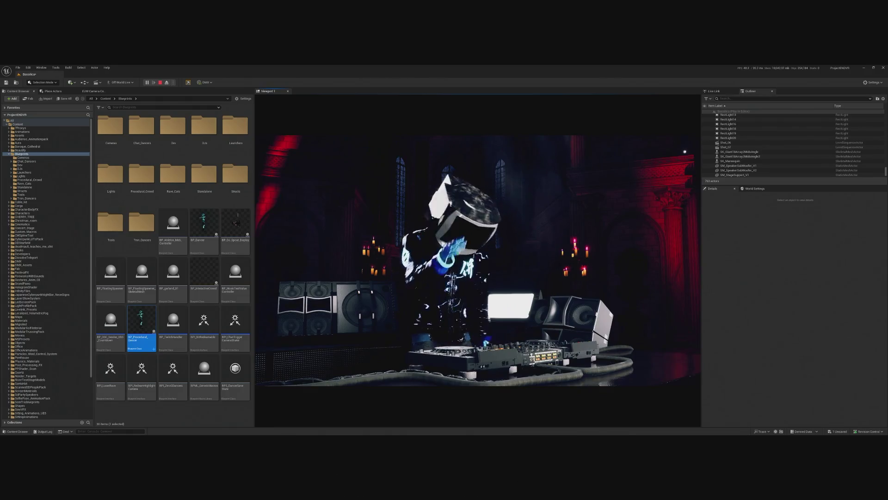
key(Escape)
click(52, 92)
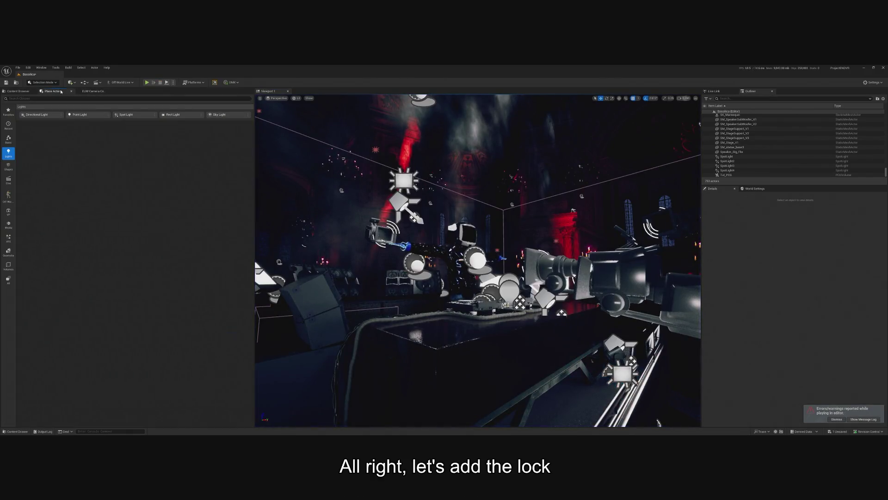
Place a movable spotlight above the DJ stage with rotation reset so it points straight down.
mouse_move(127, 115)
mouse_down()
mouse_move(425, 257)
mouse_move(477, 230)
mouse_up()
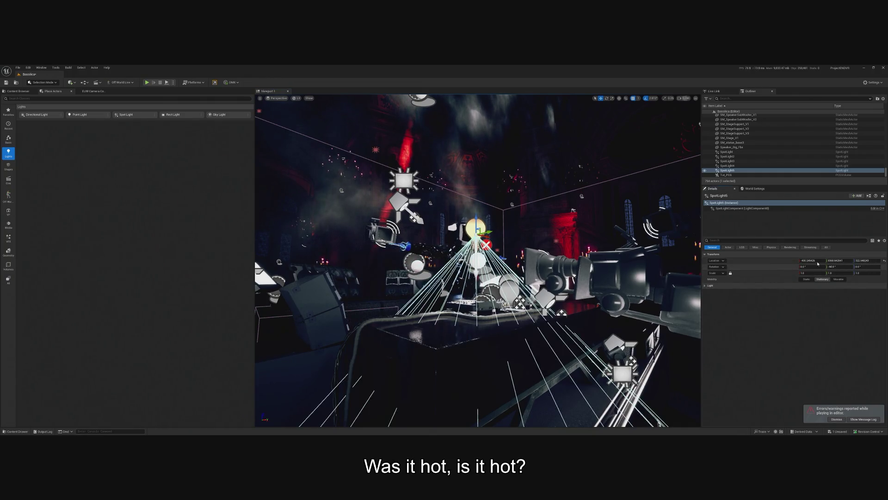
click(884, 267)
scroll(491, 303, down, 4)
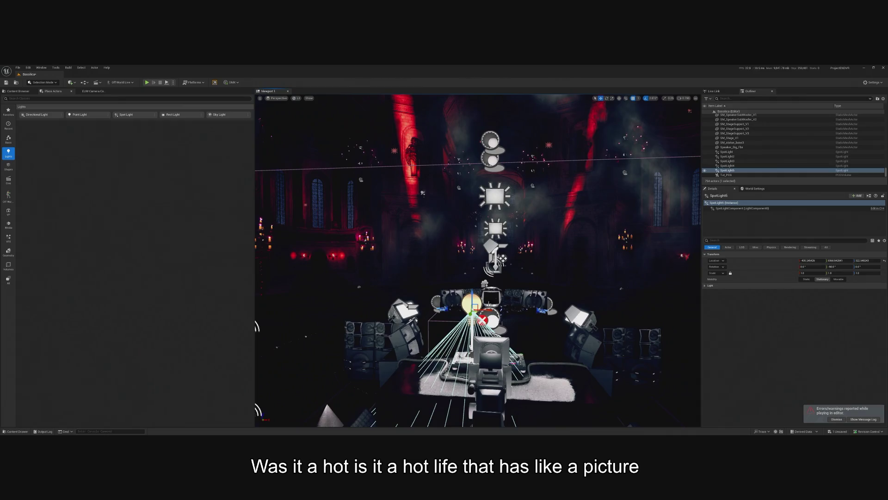
mouse_move(483, 308)
mouse_down()
mouse_move(503, 304)
mouse_move(489, 290)
mouse_move(491, 141)
mouse_move(511, 161)
mouse_up()
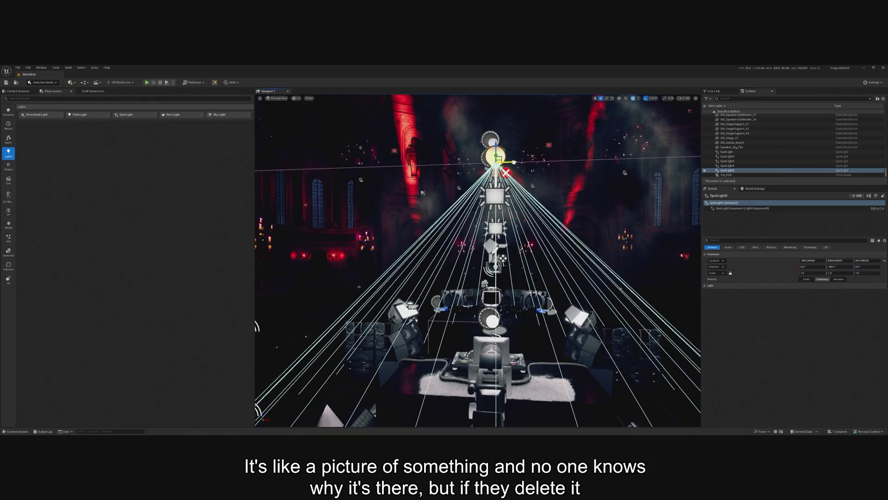
click(838, 279)
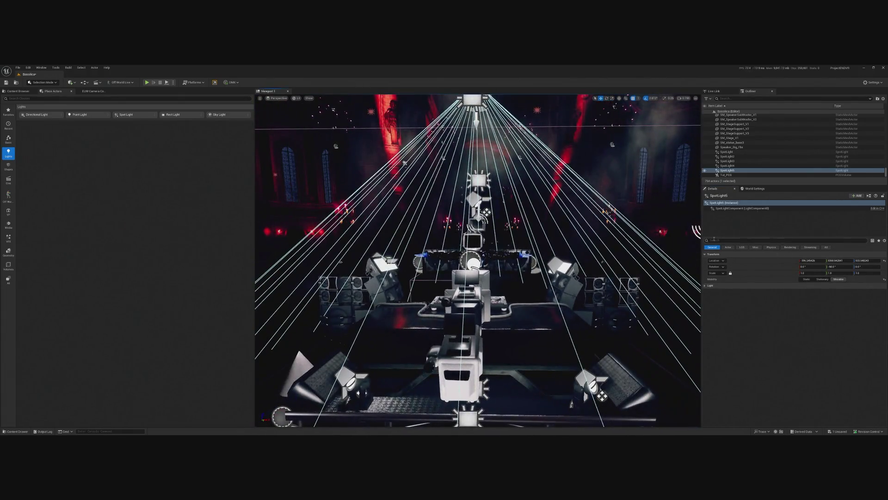
Give the new spotlight the 90Degree_IES profile, then swap to a narrower IES profile.
text(ies)
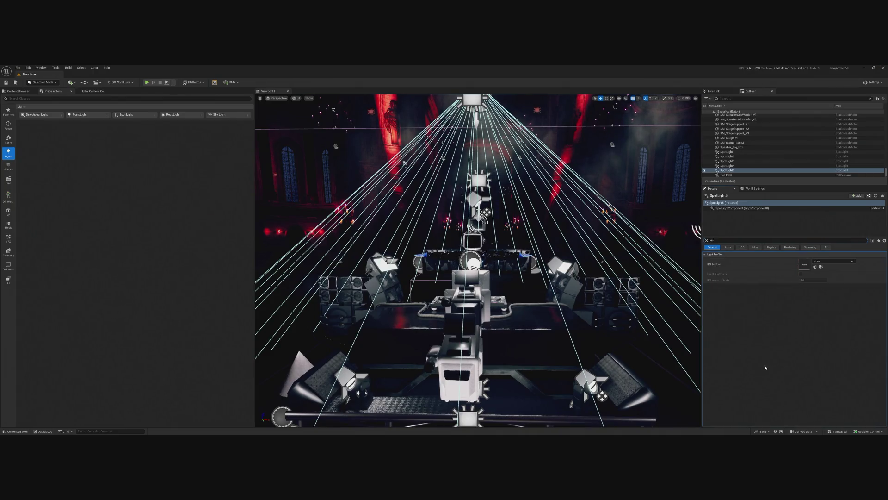
click(831, 264)
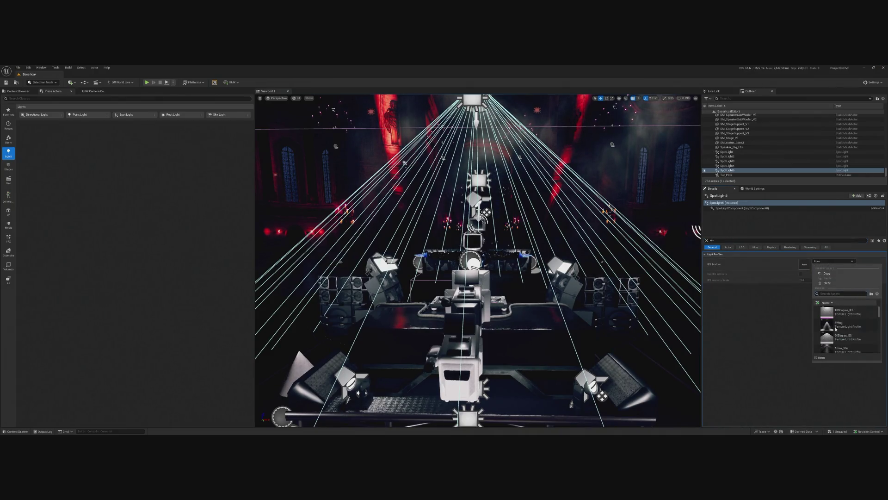
click(835, 287)
click(832, 261)
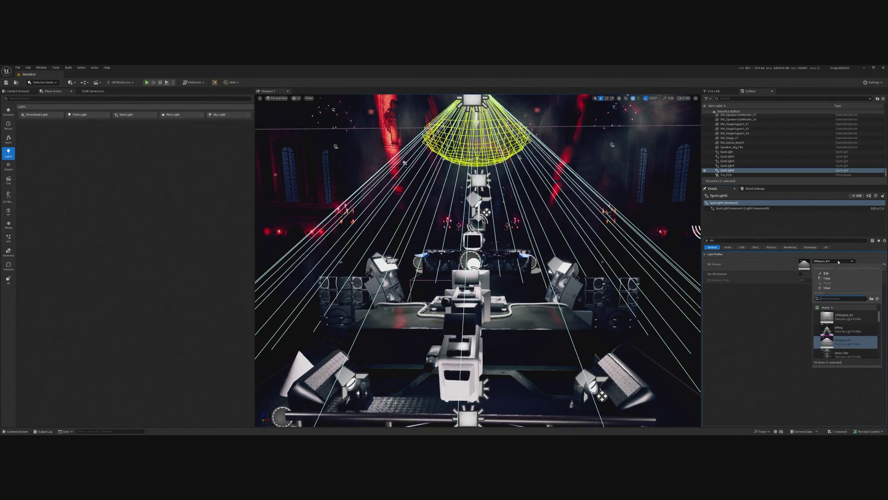
click(845, 329)
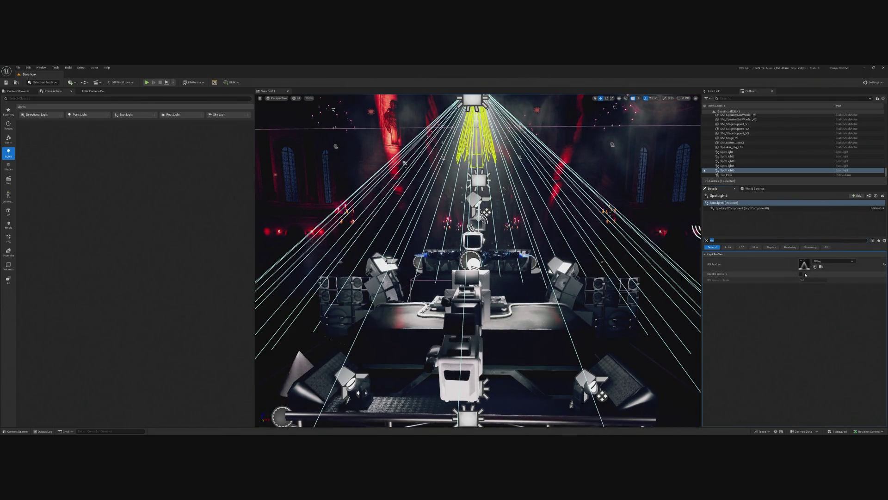
Enable Use IES Intensity with IES Intensity Scale 0.06, then start a play test.
click(802, 274)
text(0.0)
key(Return)
text(60)
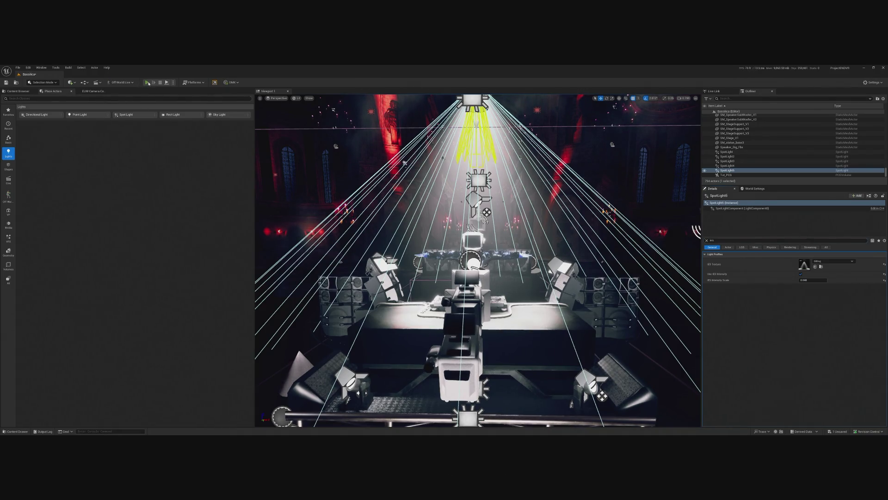
key(alt+p)
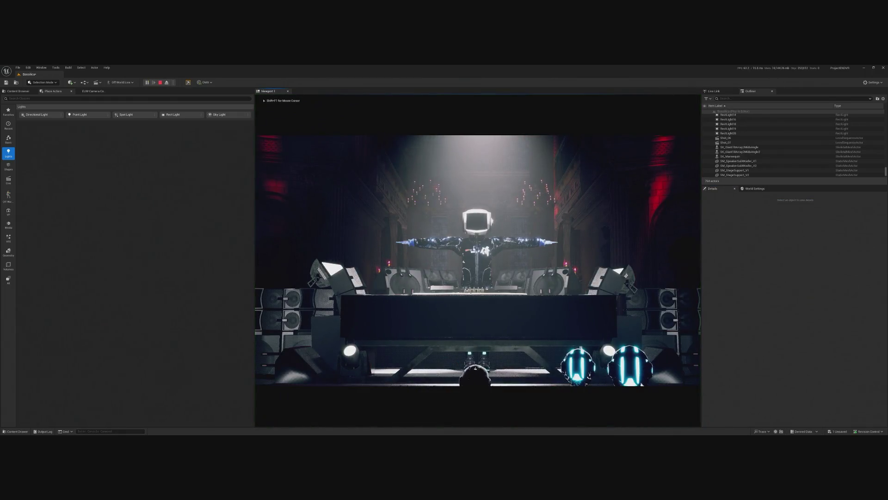
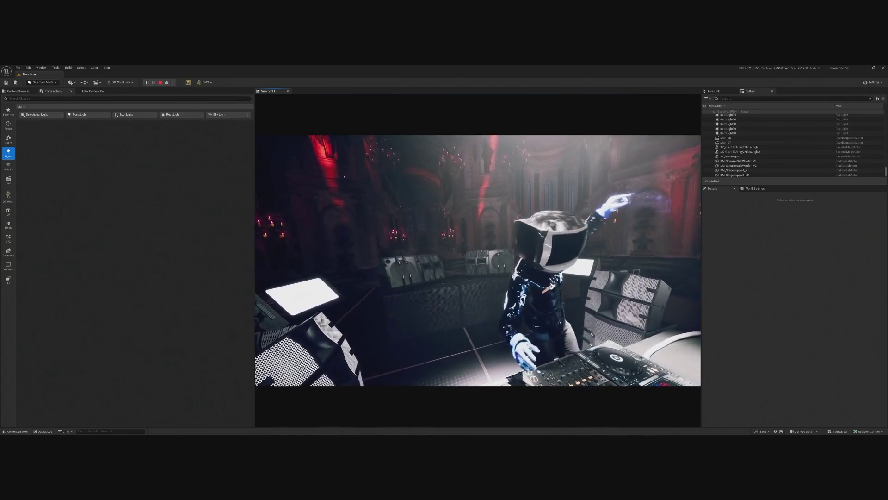
Delete the overhead SpotLight5 and replay the level to check the stage without it.
key(Escape)
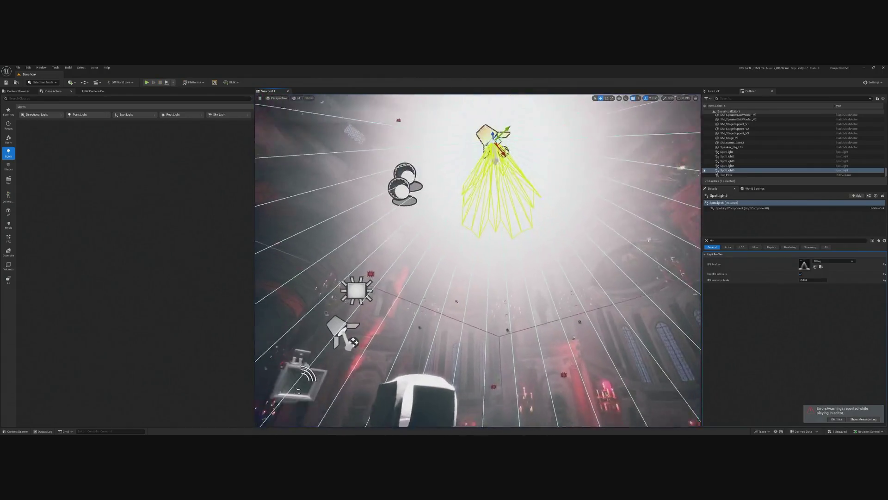
key(Delete)
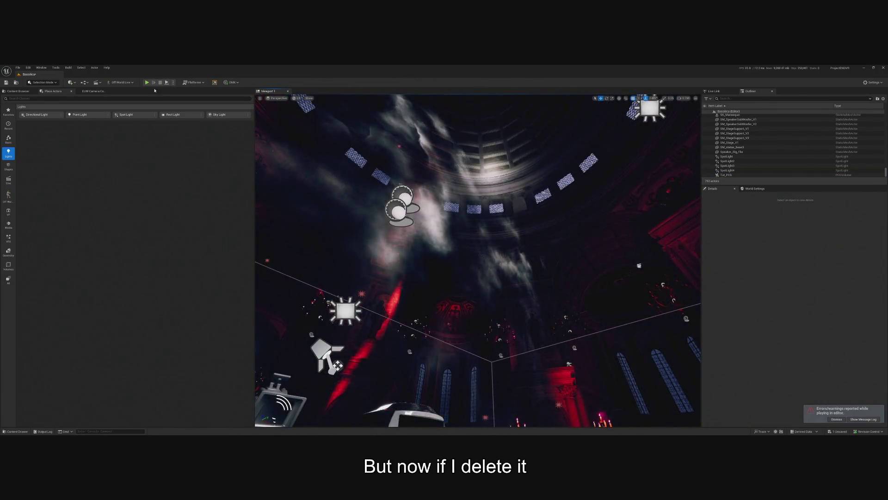
key(alt+p)
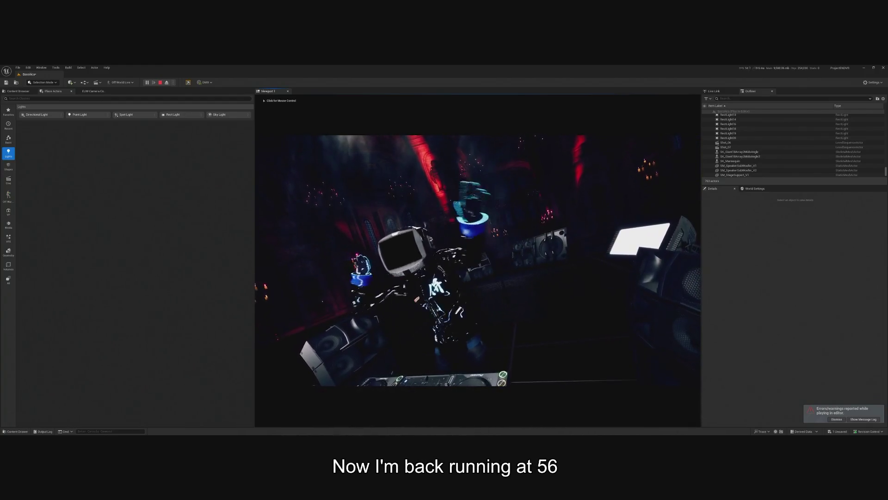
key(shift+F1)
click(477, 259)
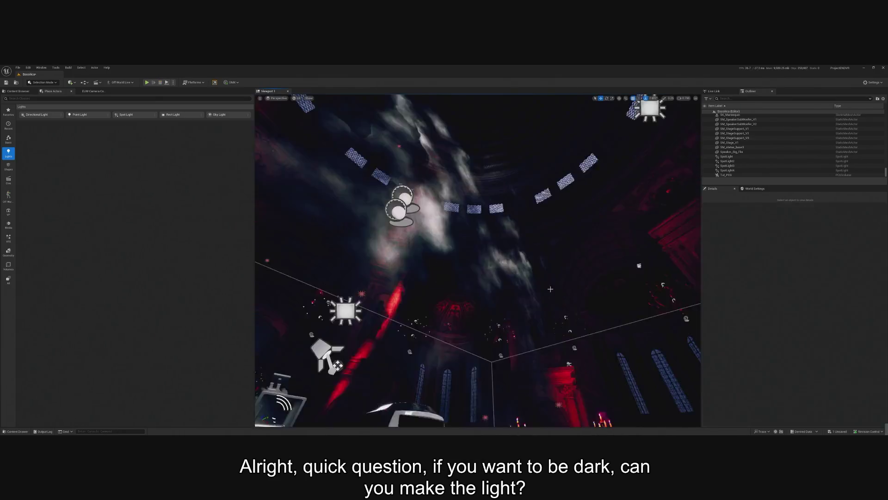
Stop the preview and set the restored spotlight's IES Intensity Scale to 0.
key(Escape)
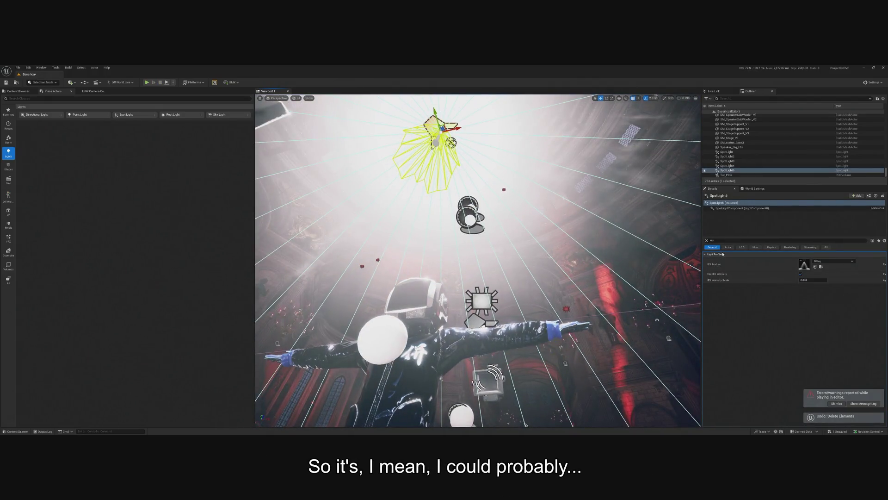
text(0)
key(Return)
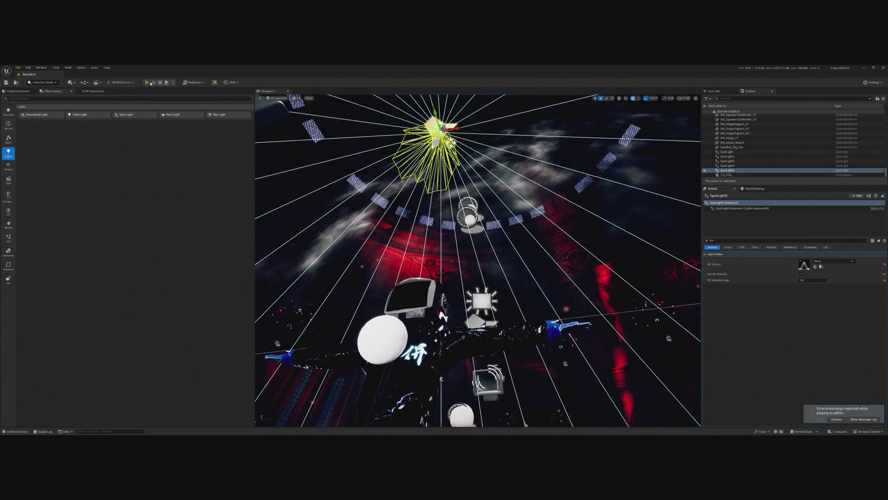
Play-test the darker stage, then fly the editor view beneath the spotlight cone.
click(151, 83)
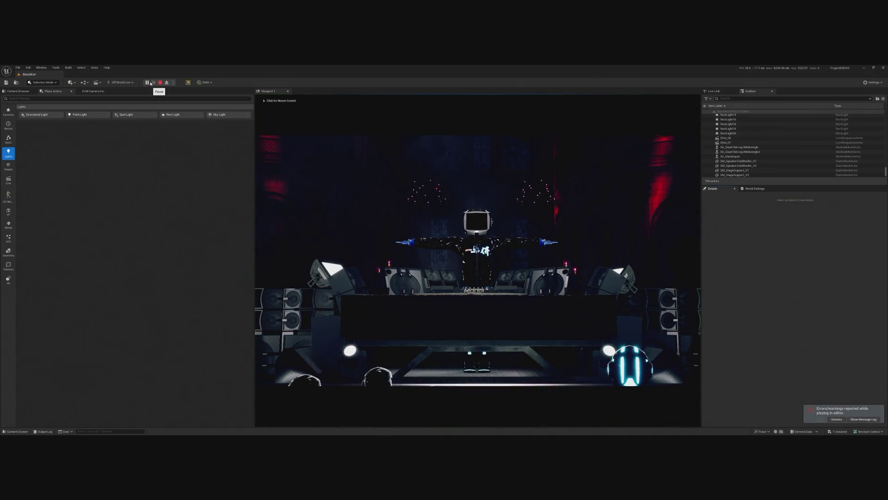
click(476, 259)
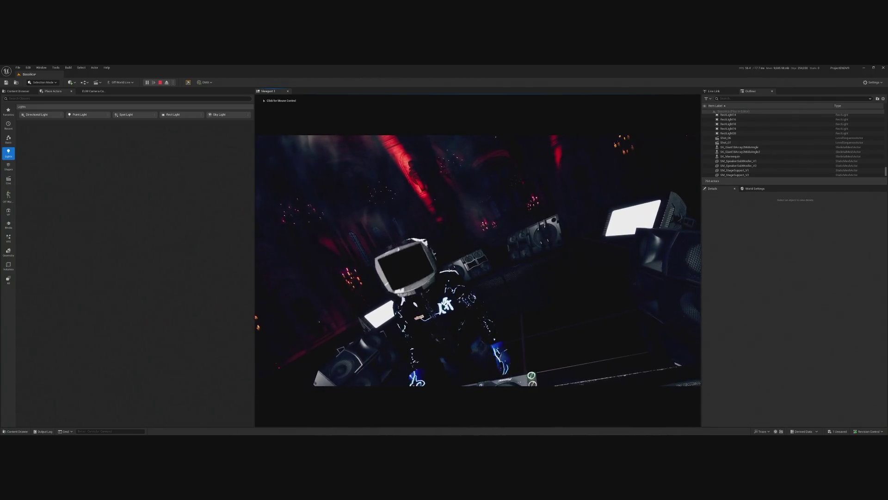
click(478, 259)
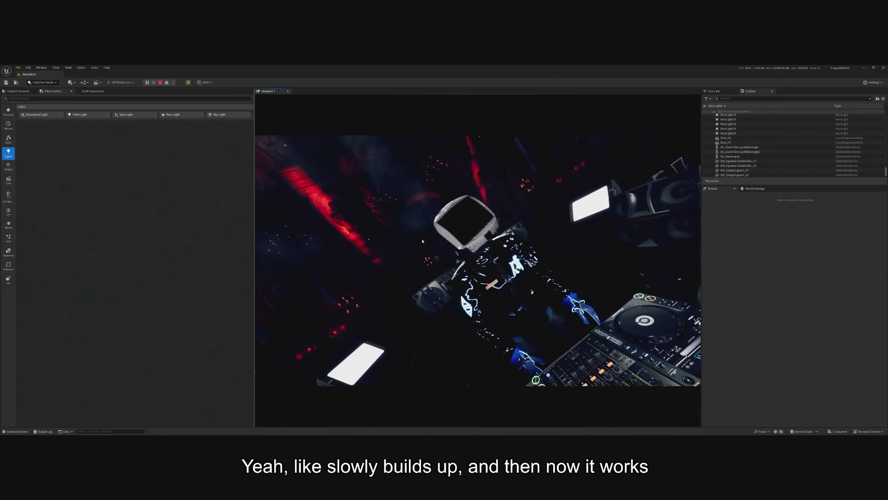
key(Escape)
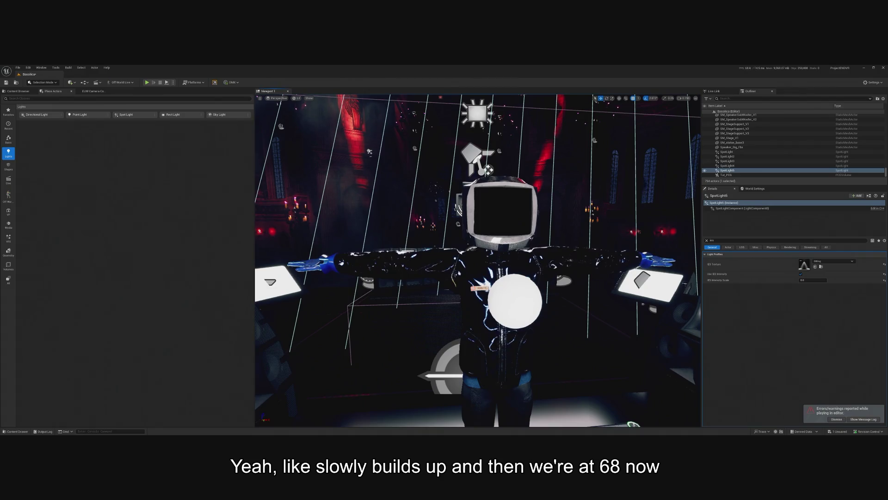
mouse_move(477, 259)
mouse_down()
mouse_move(467, 278)
mouse_move(481, 296)
mouse_move(495, 287)
mouse_up()
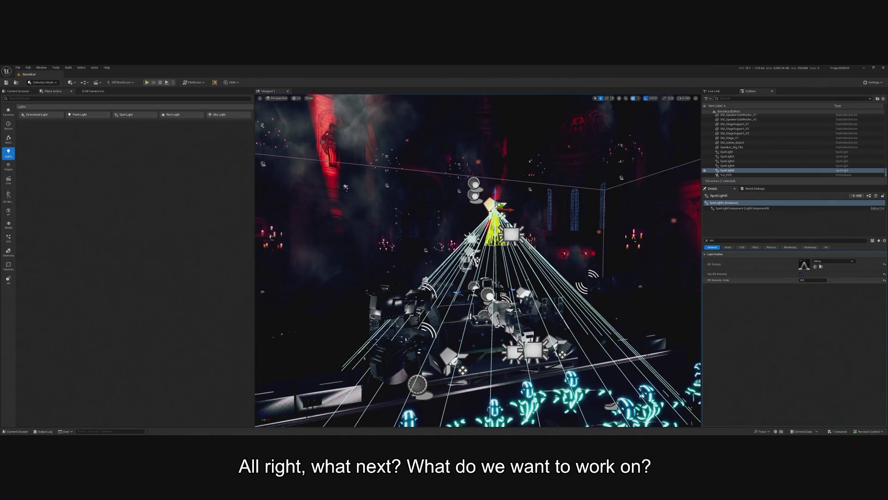
Enter 0.04 as the spotlight's IES Intensity Scale and start a play preview.
text(4)
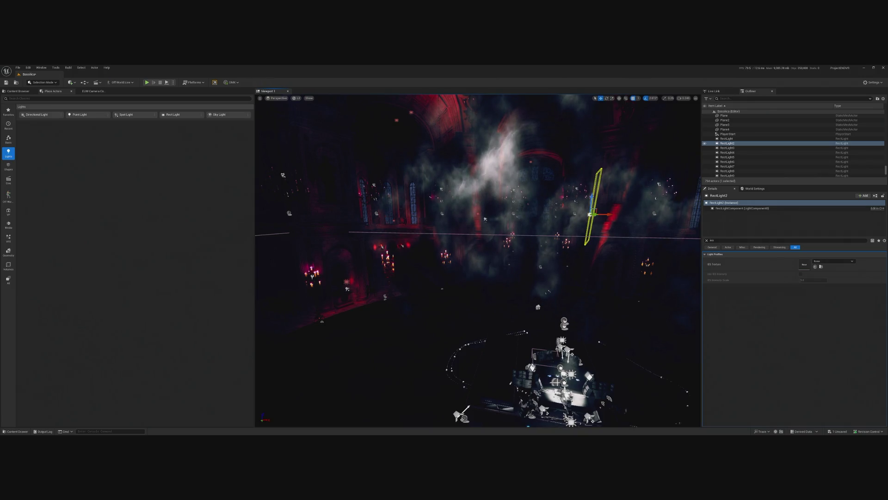
click(147, 83)
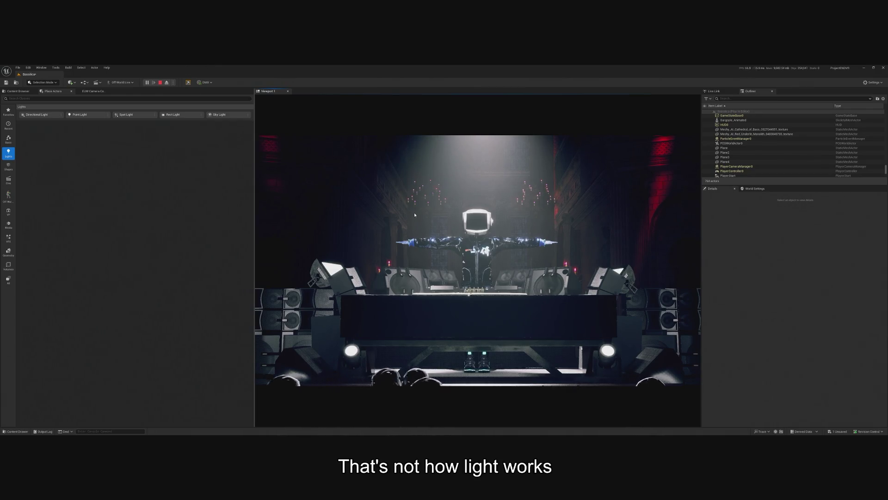
End the preview, frame the MainEntrance door, and select Floor2 before the altar.
key(Escape)
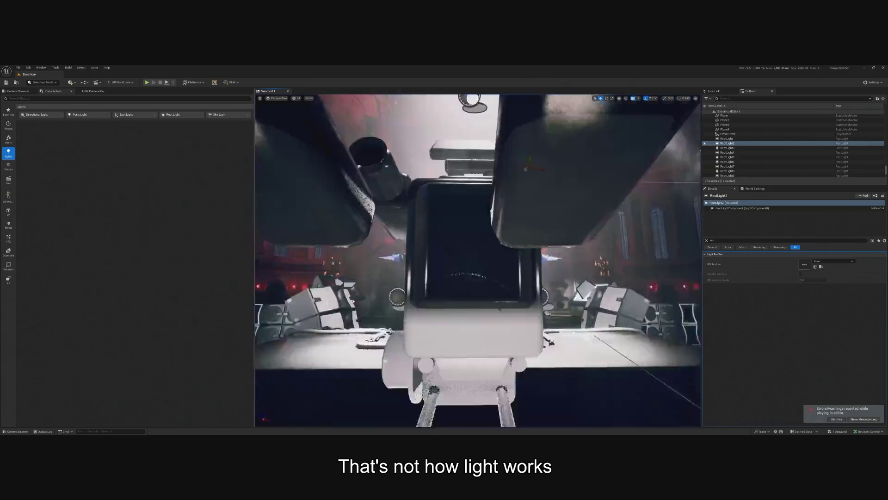
click(488, 259)
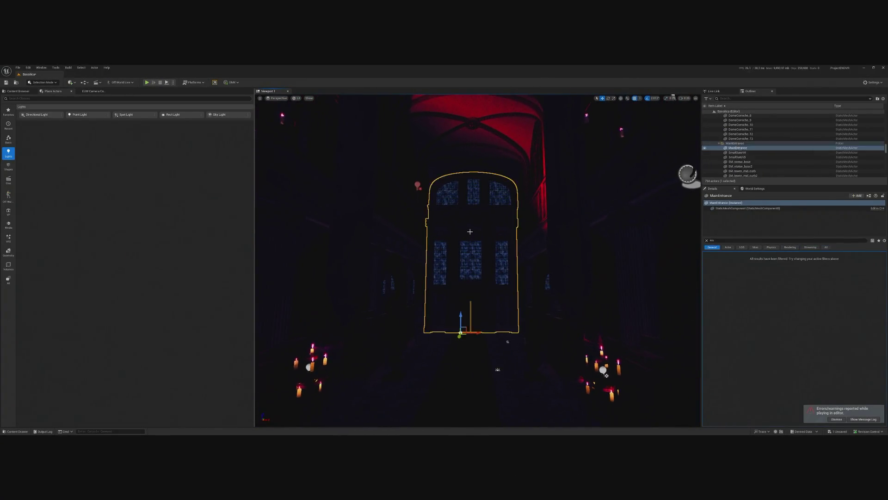
key(f)
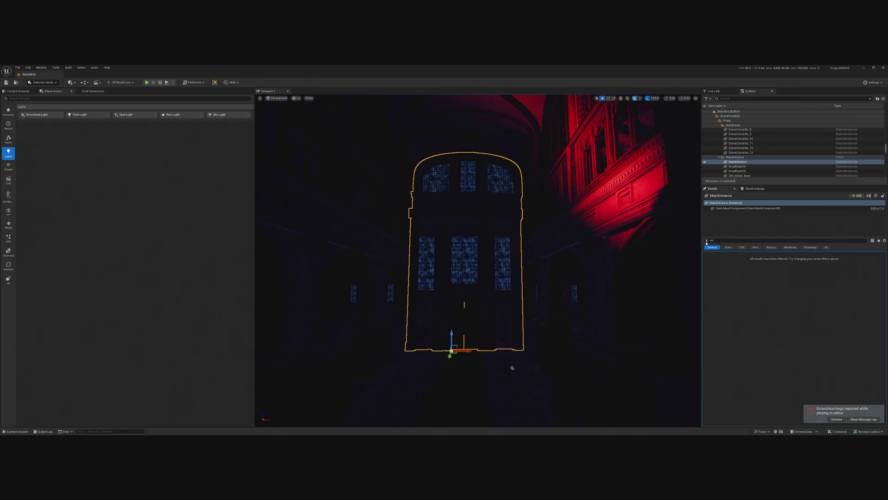
click(707, 241)
drag(697, 318, 638, 334)
click(476, 323)
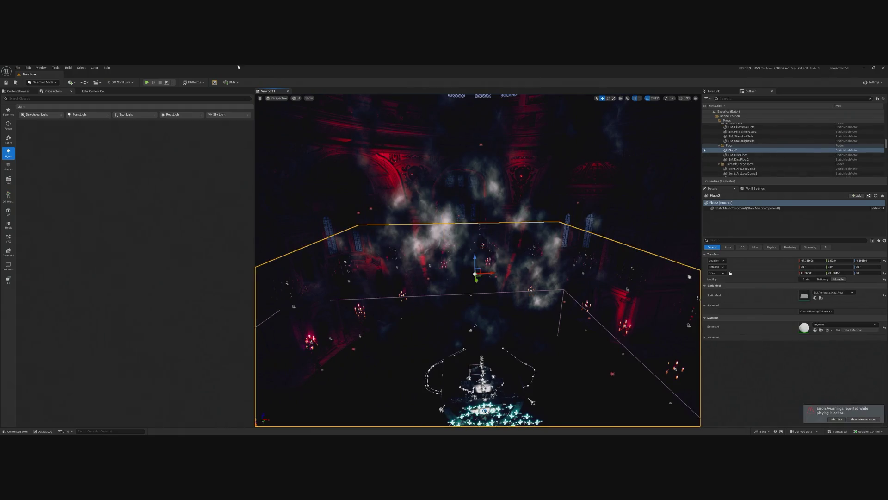
Switch the viewport to Unlit and select the smoke planes Plane2, then Plane4.
click(295, 98)
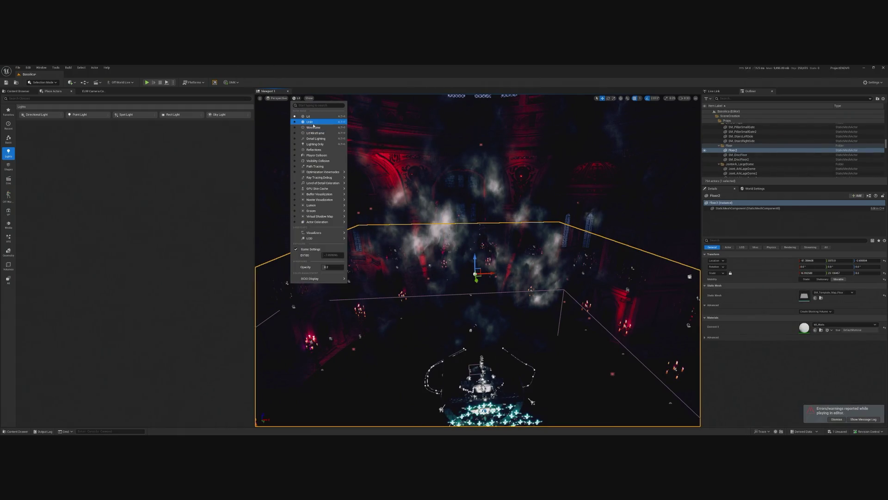
click(307, 111)
click(657, 232)
mouse_move(658, 232)
mouse_down()
mouse_move(582, 178)
mouse_move(486, 301)
mouse_move(464, 362)
mouse_move(599, 385)
mouse_up()
click(462, 324)
click(464, 361)
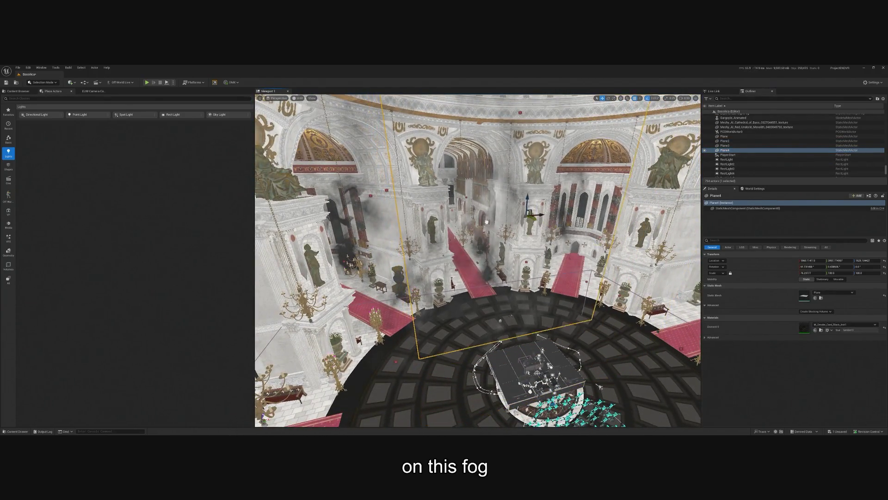
Duplicate Plane4 across the nave, nudge the copy along Y, and reset its scale to 1.
key(ctrl+z)
mouse_move(588, 250)
mouse_down()
mouse_move(462, 199)
mouse_move(422, 193)
mouse_move(438, 194)
mouse_up()
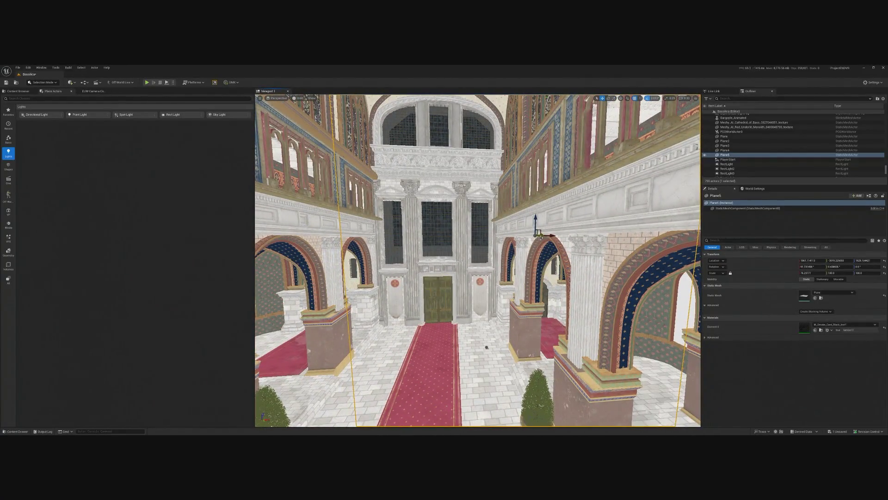
drag(561, 236, 573, 244)
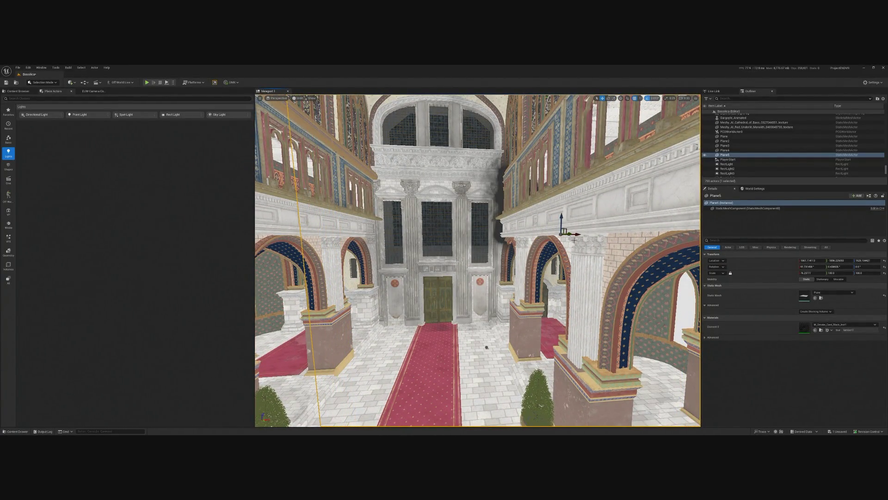
click(884, 273)
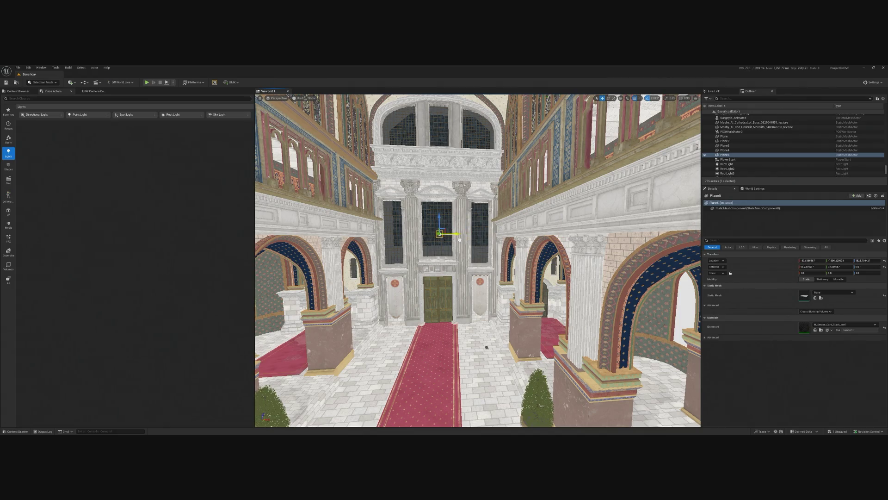
Stretch Plane5 tall and wide above the entrance door, then play the level.
key(r)
scroll(459, 235, up, 4)
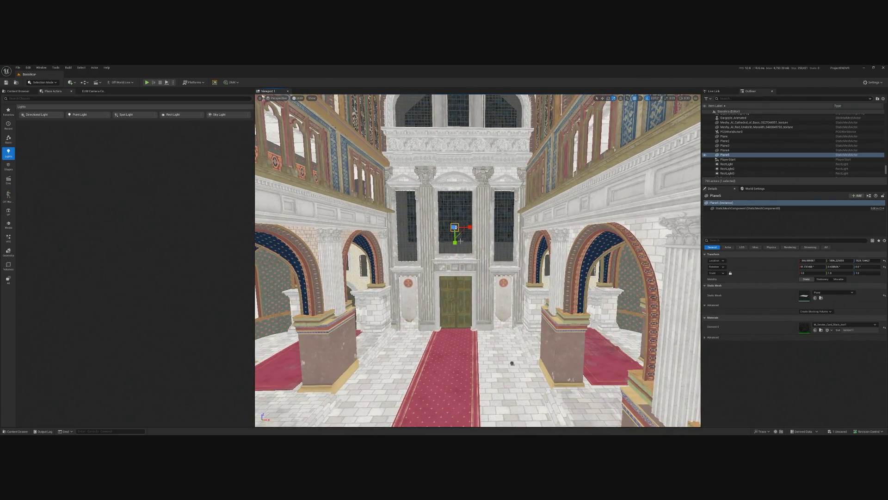
mouse_move(456, 242)
mouse_down()
mouse_move(456, 209)
mouse_move(475, 195)
mouse_move(504, 195)
mouse_up()
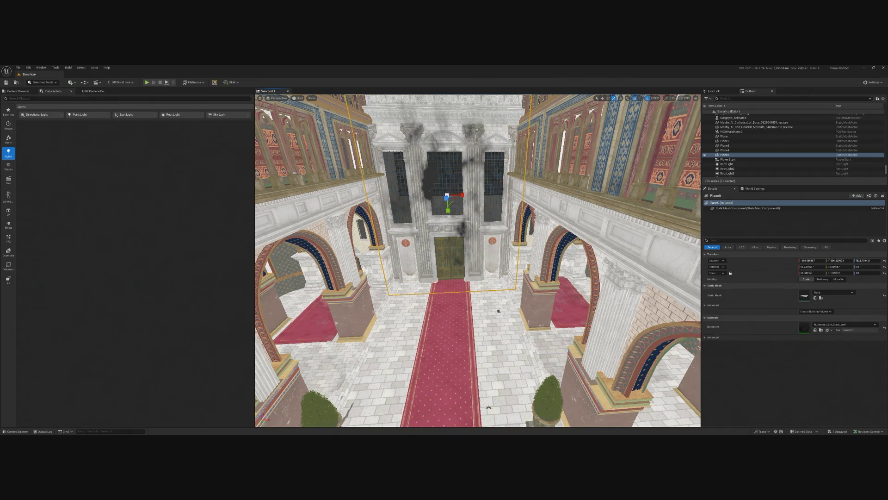
key(w)
scroll(480, 243, up, 4)
mouse_move(480, 243)
mouse_down()
mouse_move(485, 233)
mouse_move(467, 262)
mouse_up()
drag(486, 233, 481, 222)
scroll(446, 229, down, 10)
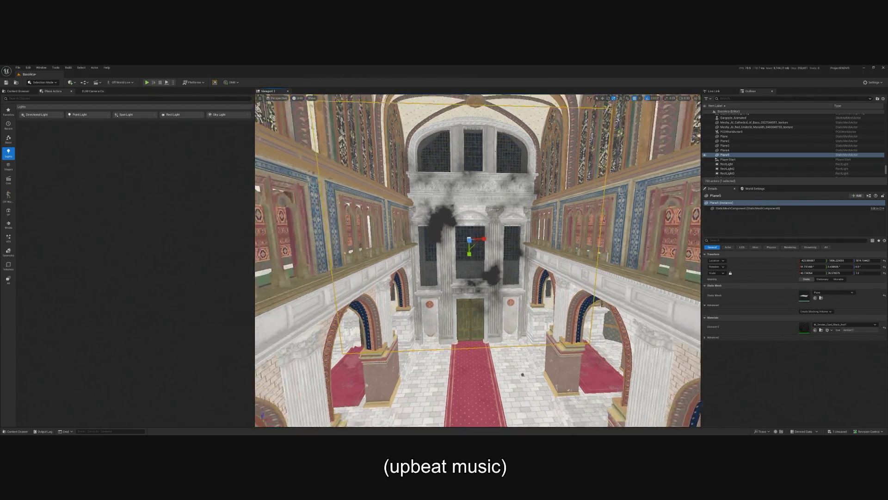
drag(464, 263, 464, 276)
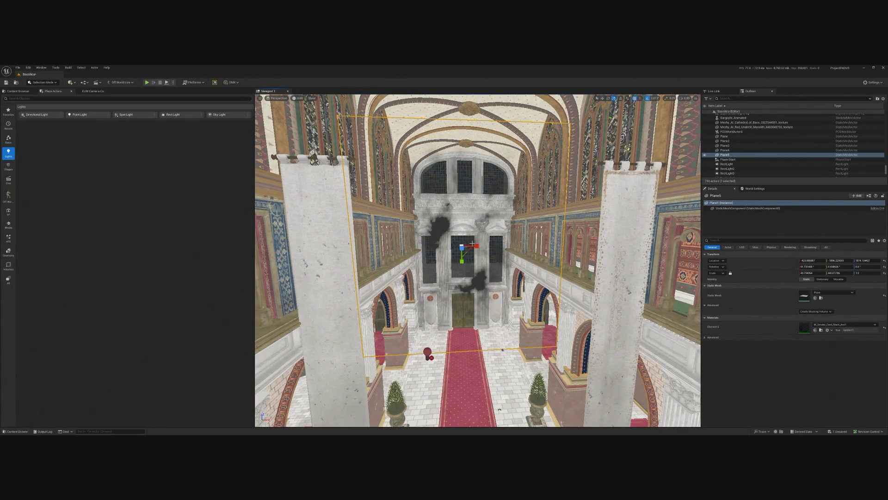
click(147, 82)
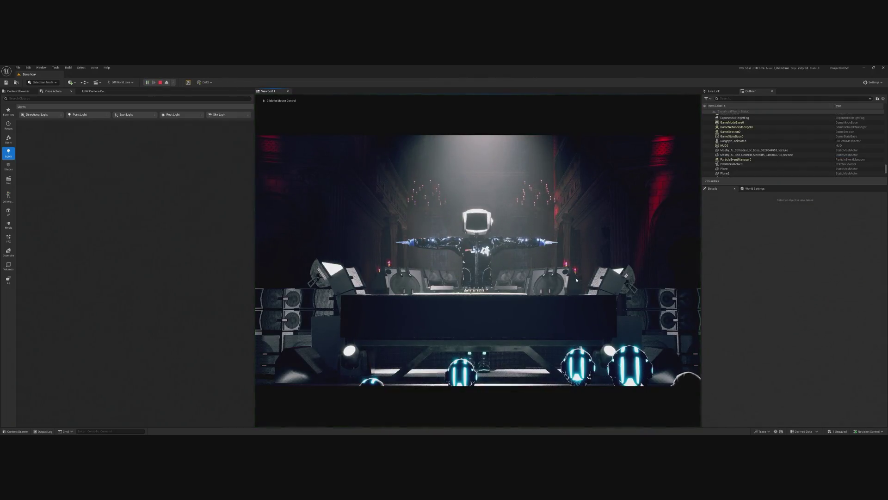
End the play session, frame Plane5, and browse to M_Dimming_Material_Inst in the Smoke folder.
click(568, 285)
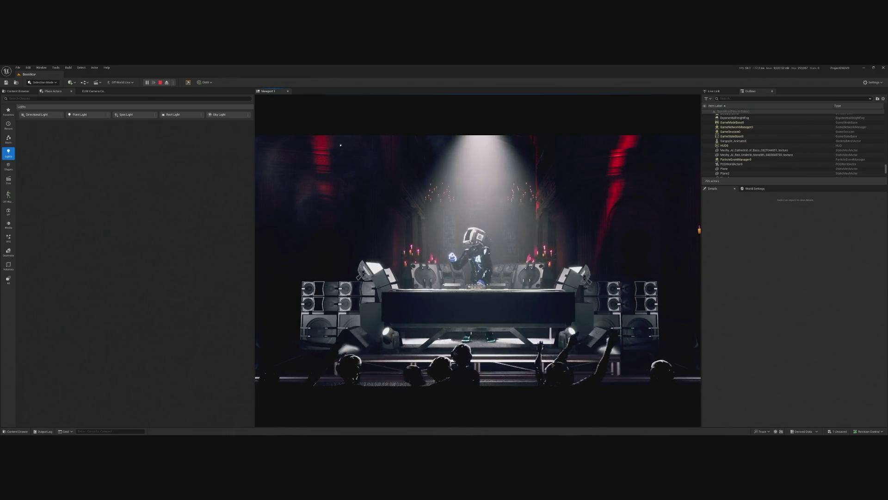
key(Escape)
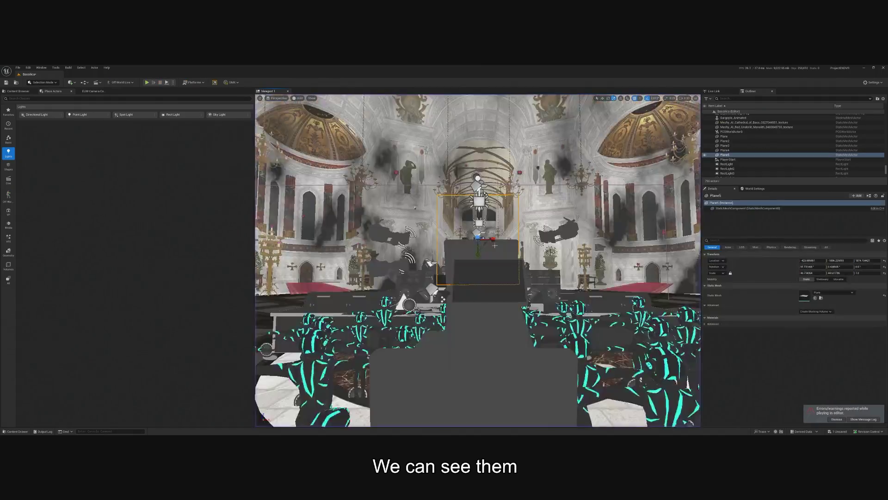
key(f)
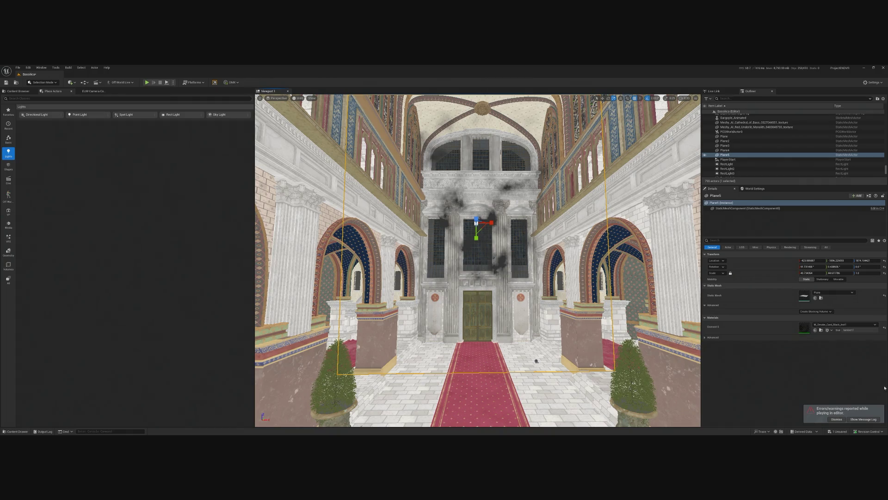
click(821, 330)
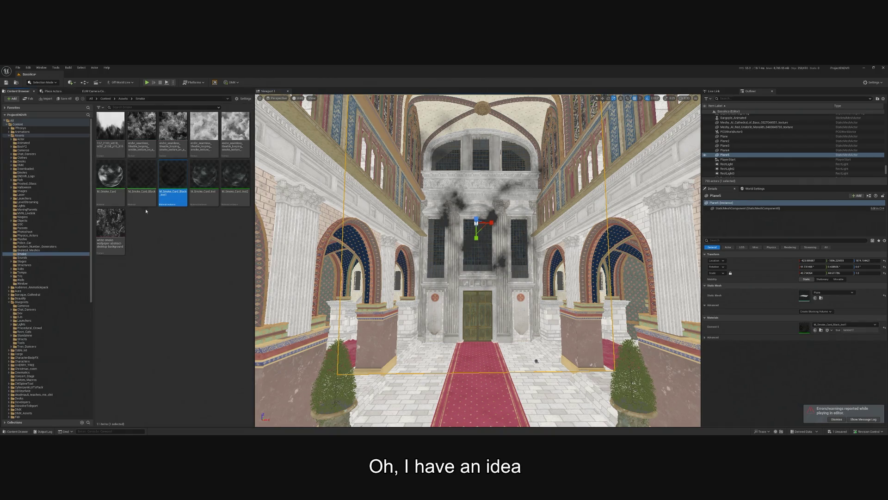
In M_Dimming_Material, add a scalar parameter 'Opacity', wire it to Opacity, and save.
double_click(142, 175)
click(321, 119)
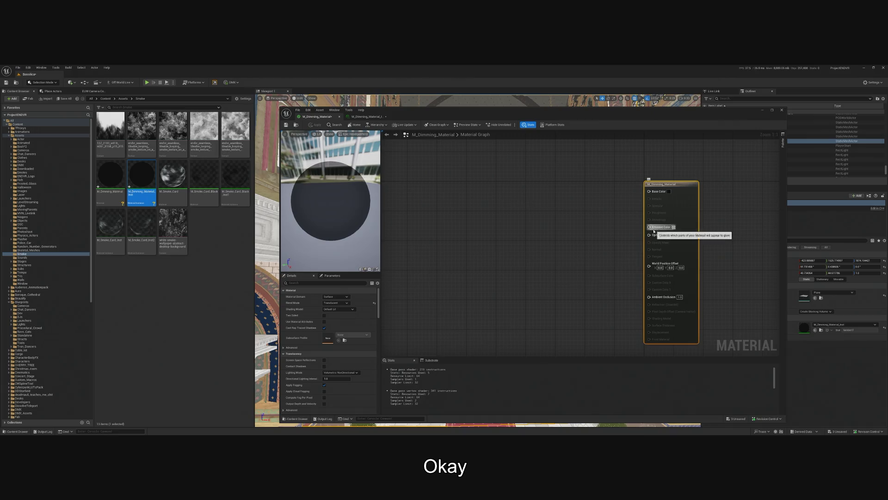
click(608, 240)
click(608, 241)
drag(608, 240, 569, 224)
right_click(580, 225)
click(597, 238)
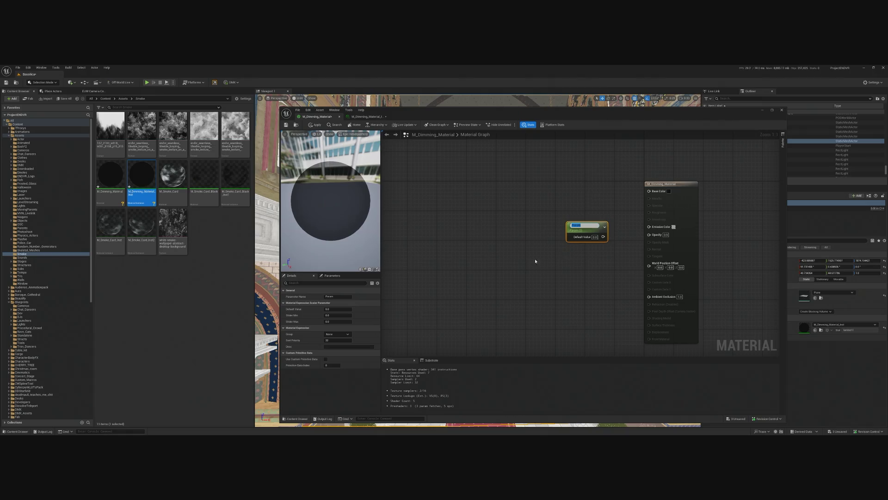
text(Opacity)
key(Return)
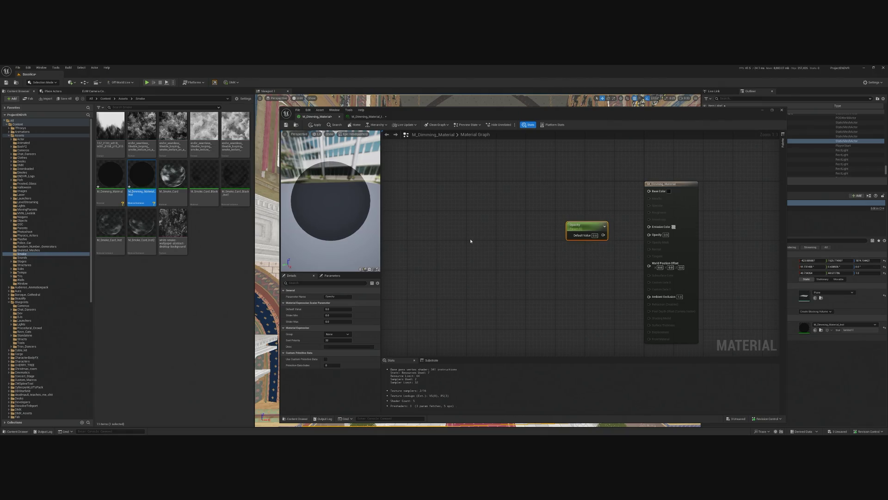
drag(603, 237, 649, 234)
key(ctrl+s)
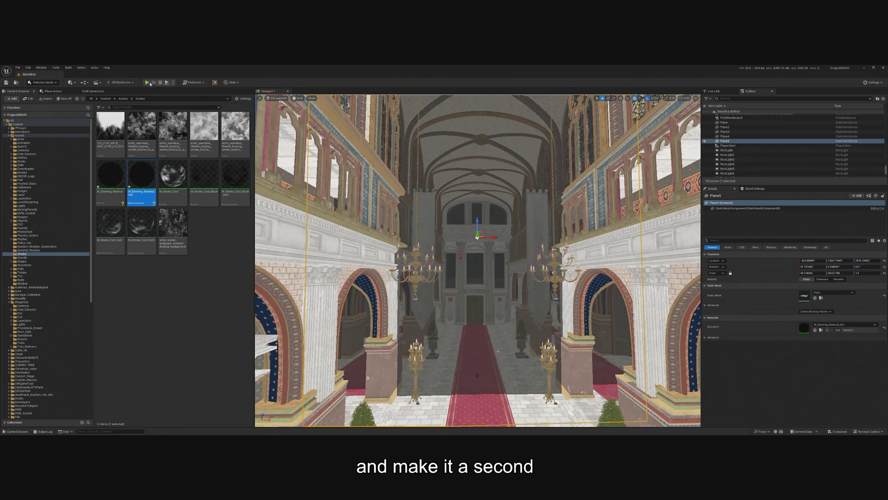
Play-test the DJ stage, then undo Plane5's last move back in the editor.
key(alt+p)
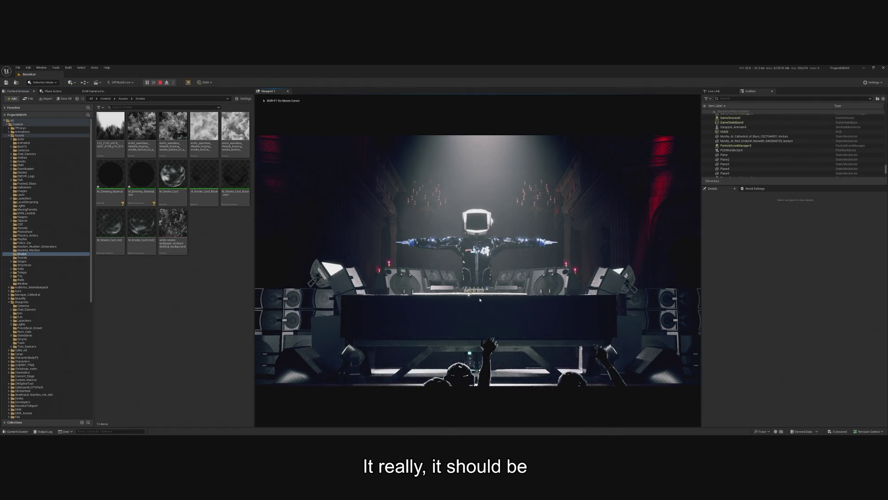
key(Escape)
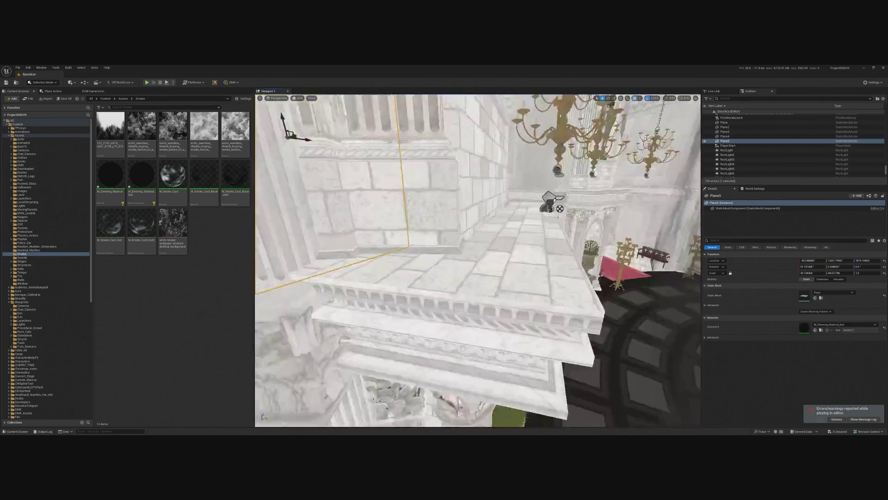
scroll(477, 261, up, 3)
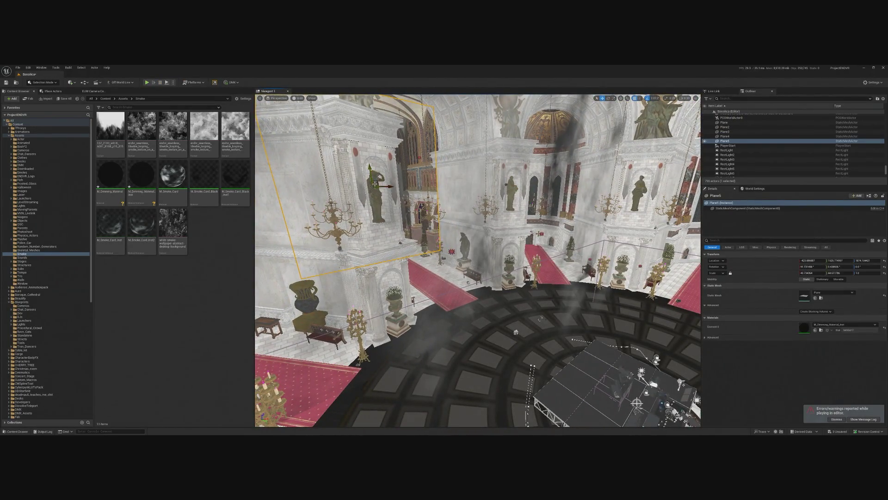
key(ctrl+z)
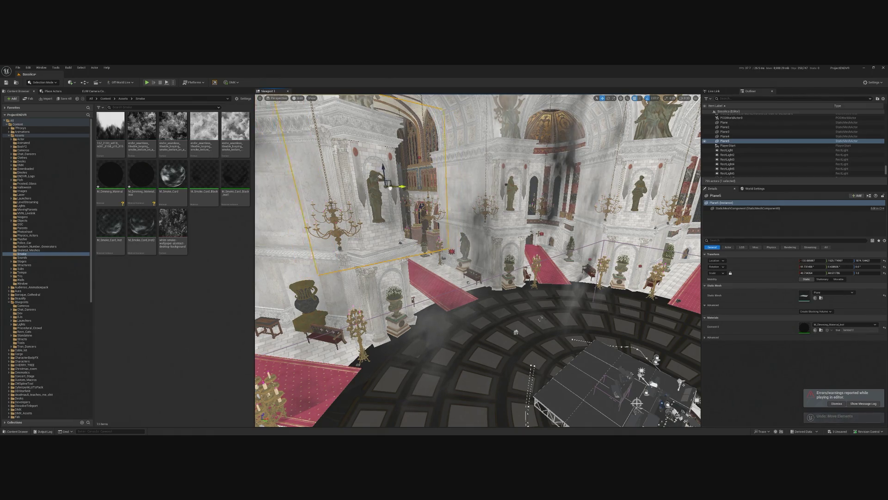
Slide Plane5 to Y 3435 and narrow its X scale to 21.45.
key(ctrl+z)
drag(837, 260, 878, 260)
key(f)
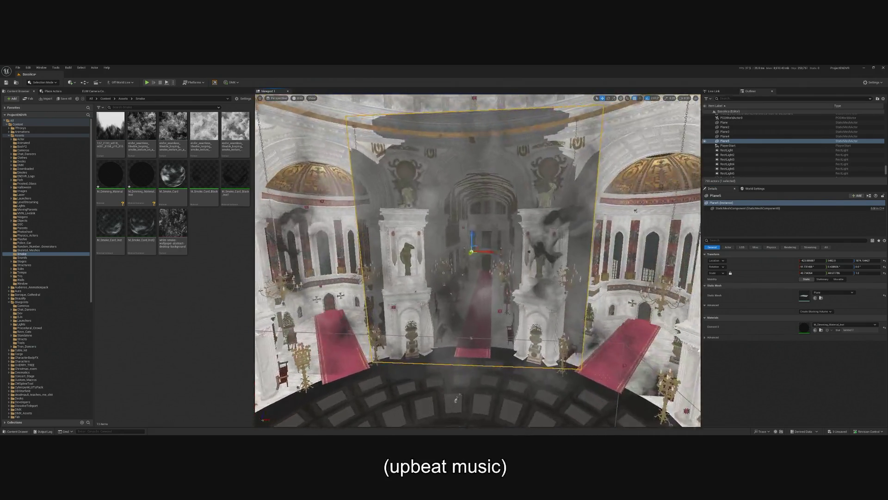
drag(807, 273, 796, 273)
key(f)
Reduce Plane5's Y scale to 41.25, move it to Y 5073, and start a play preview.
mouse_move(476, 422)
mouse_down()
mouse_move(458, 419)
mouse_move(493, 421)
mouse_move(476, 422)
mouse_up()
drag(840, 273, 833, 273)
drag(476, 422, 450, 364)
mouse_move(461, 237)
mouse_down()
mouse_move(469, 237)
mouse_move(505, 403)
mouse_move(535, 418)
mouse_up()
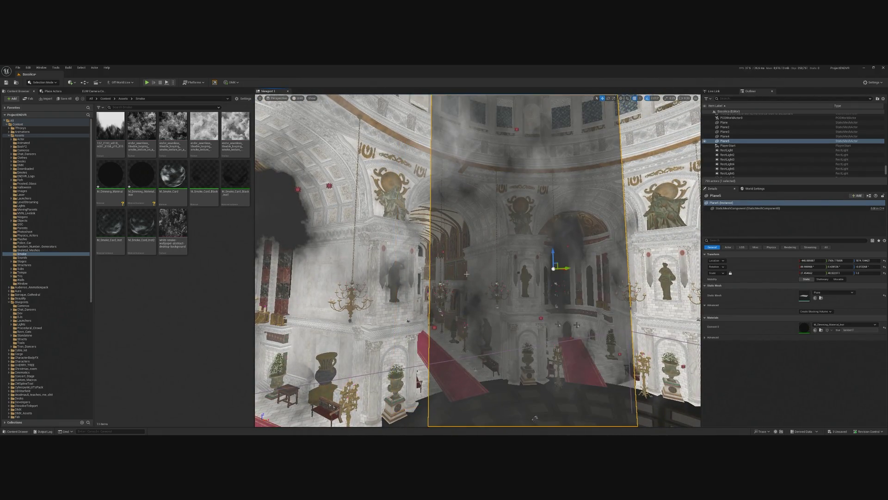
key(ctrl+z)
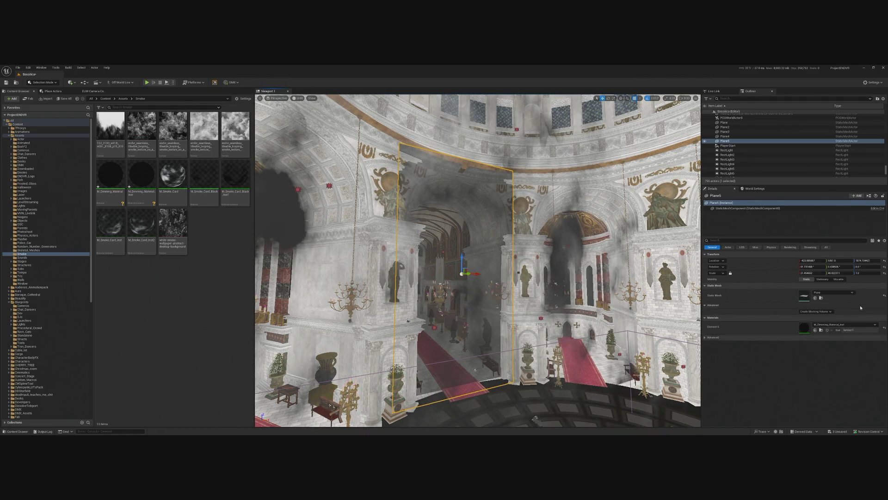
drag(843, 260, 774, 260)
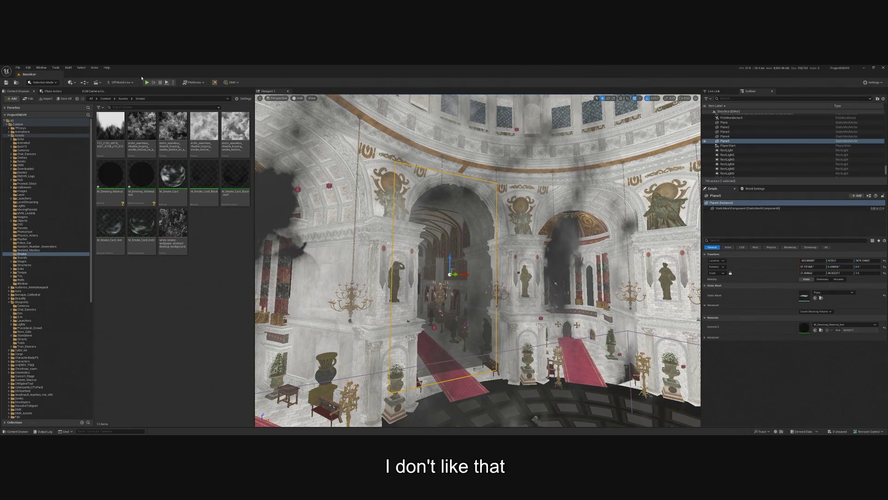
key(alt+p)
click(448, 200)
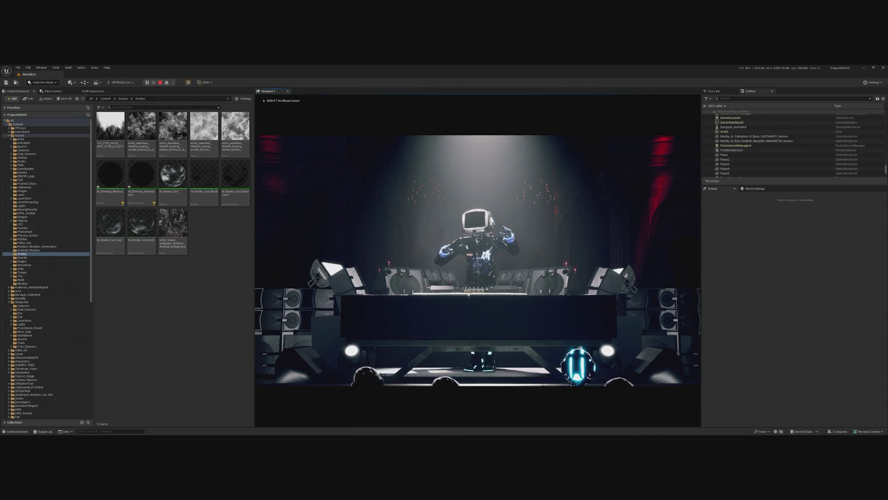
Review the DJ stage in play, selecting M_Dimming_Material_Inst, then stop the preview.
key(shift+F1)
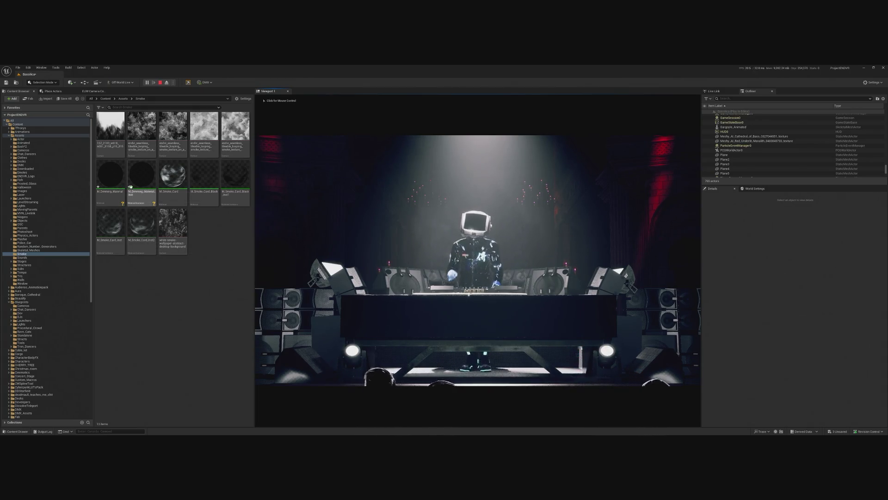
click(131, 187)
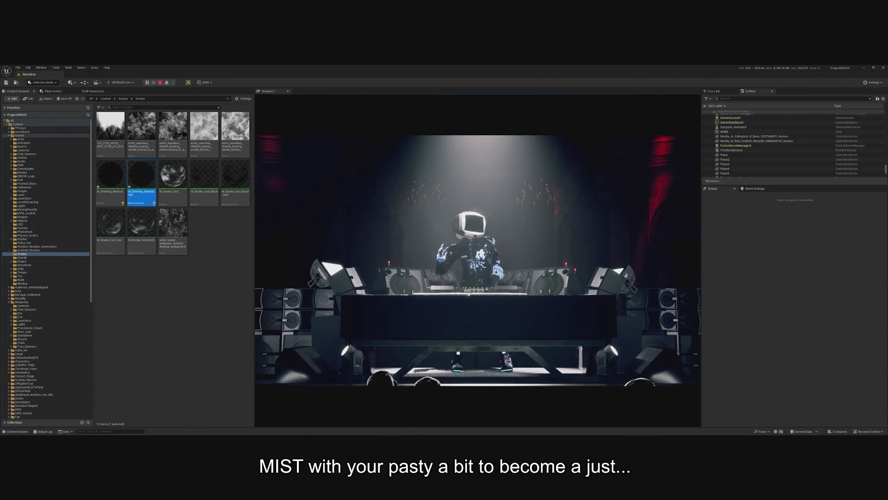
click(450, 222)
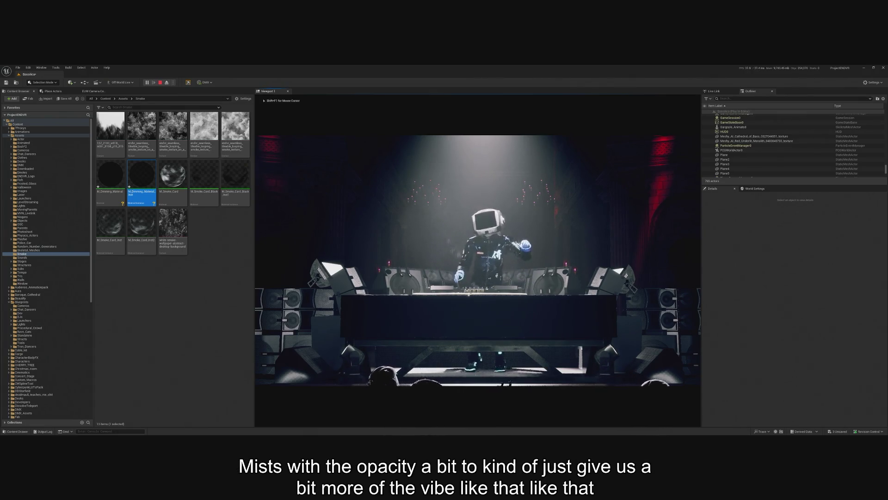
key(Escape)
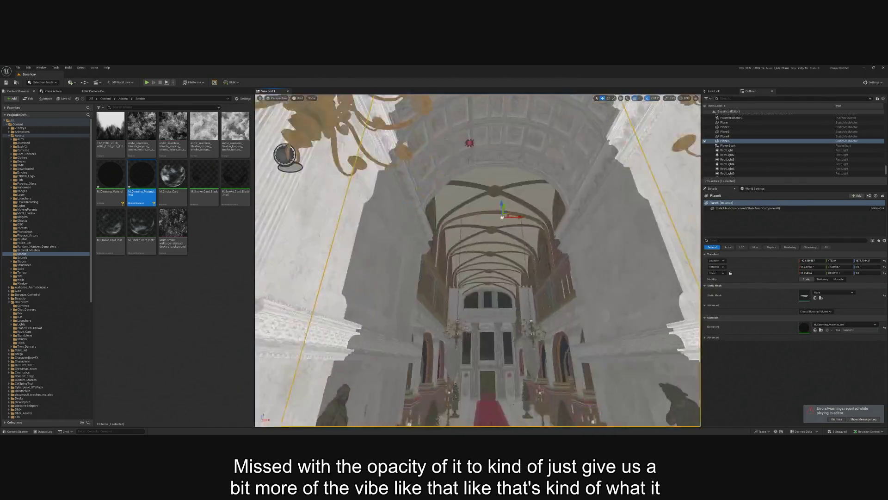
Find M_Smoke_Card in the Content Browser and open it in the material editor.
scroll(477, 260, down, 5)
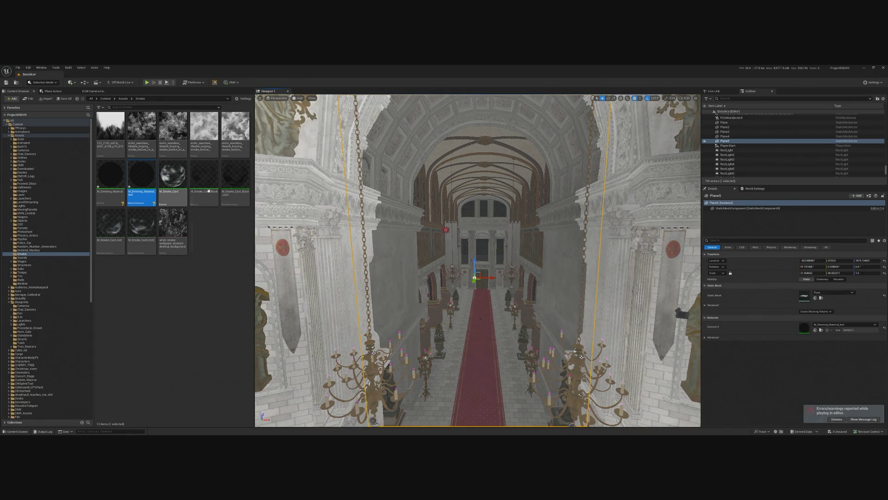
click(175, 176)
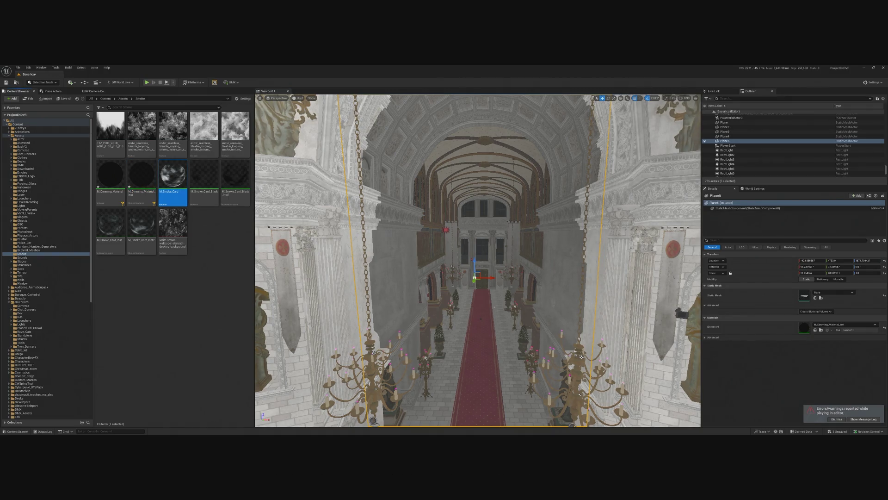
double_click(172, 175)
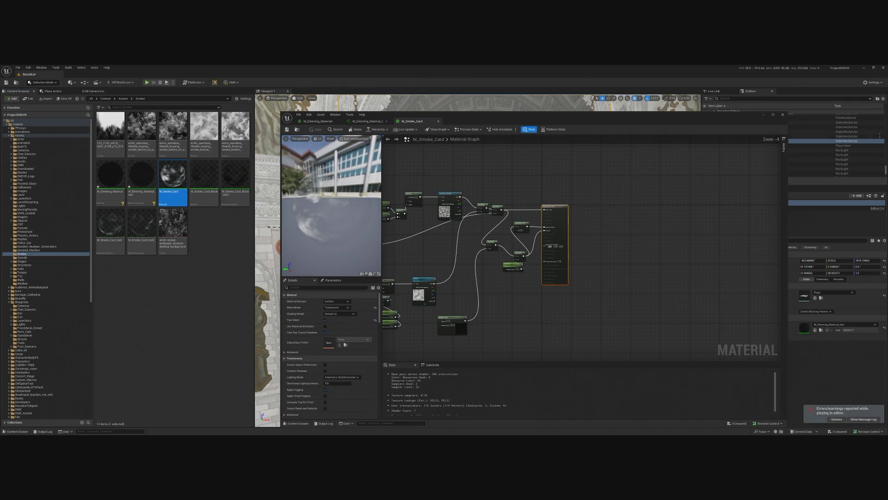
Copy the edge-fade node group and paste it into the M_Dimming_Material graph.
scroll(479, 225, up, 5)
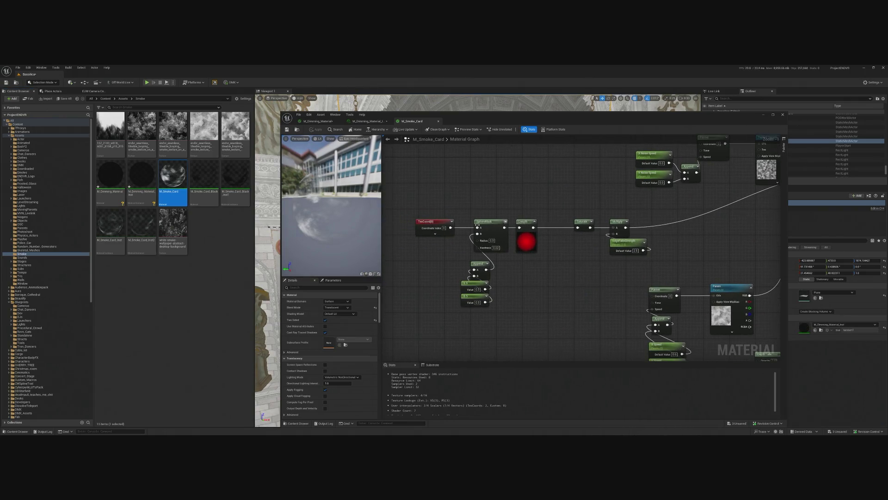
drag(423, 195, 624, 337)
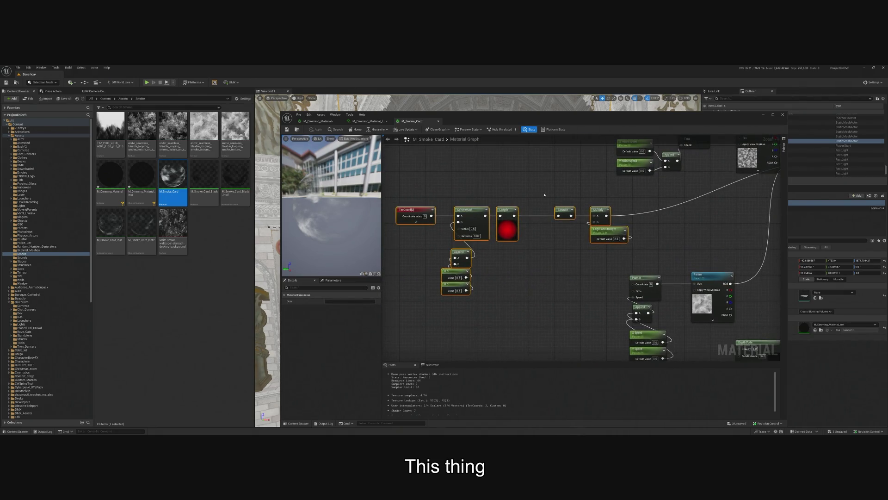
click(367, 121)
click(318, 120)
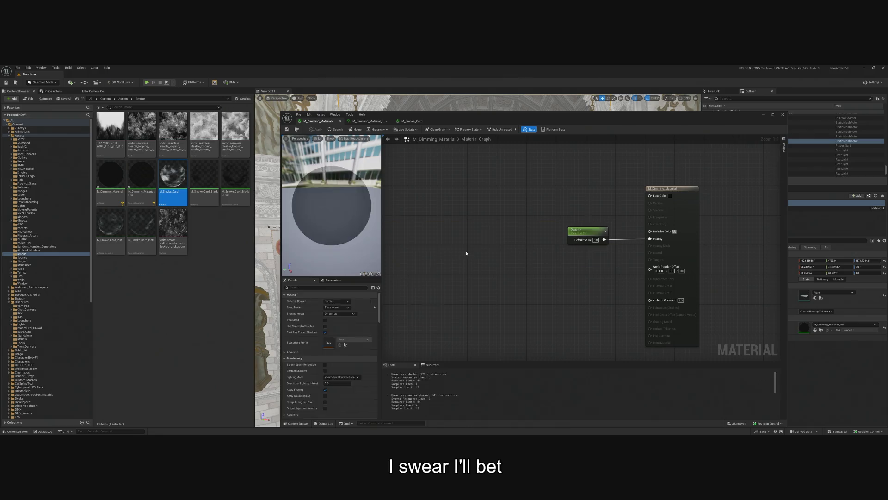
key(ctrl+v)
mouse_move(597, 253)
mouse_down()
mouse_move(515, 276)
mouse_move(585, 273)
mouse_move(615, 253)
mouse_up()
Add a Multiply after EdgeFadeStrength, wire the Opacity parameter into it, and apply.
text(mult)
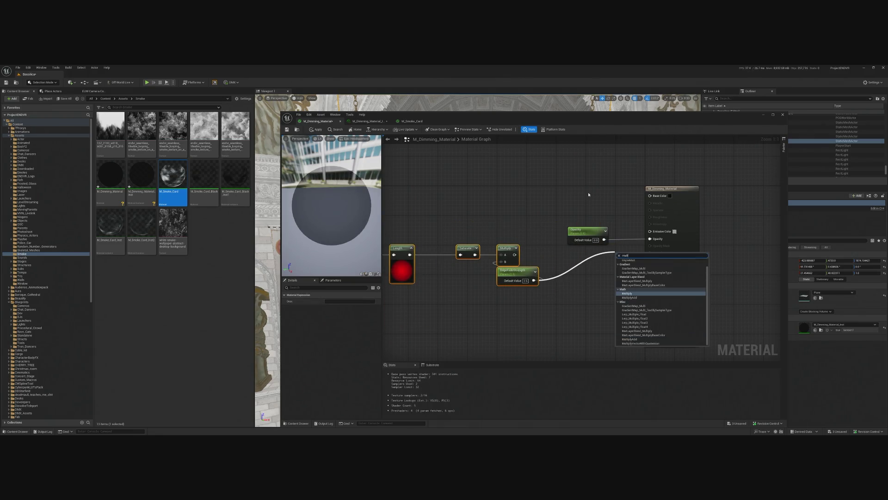
click(646, 293)
mouse_move(605, 239)
mouse_down()
mouse_move(620, 269)
mouse_move(666, 248)
mouse_move(650, 238)
mouse_up()
click(313, 130)
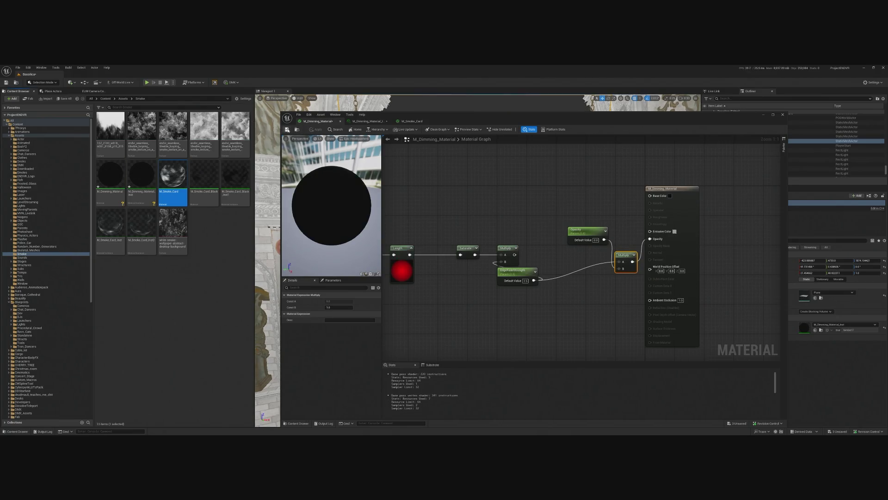
drag(587, 234, 555, 239)
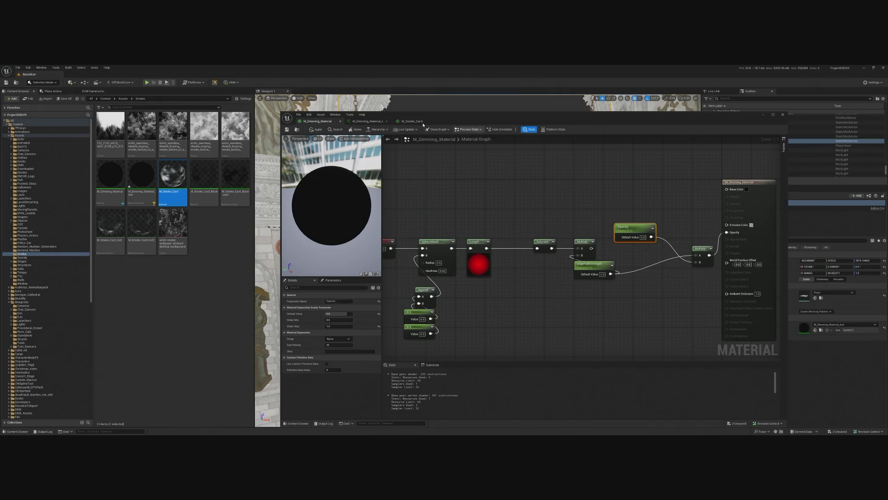
drag(445, 120, 0, 114)
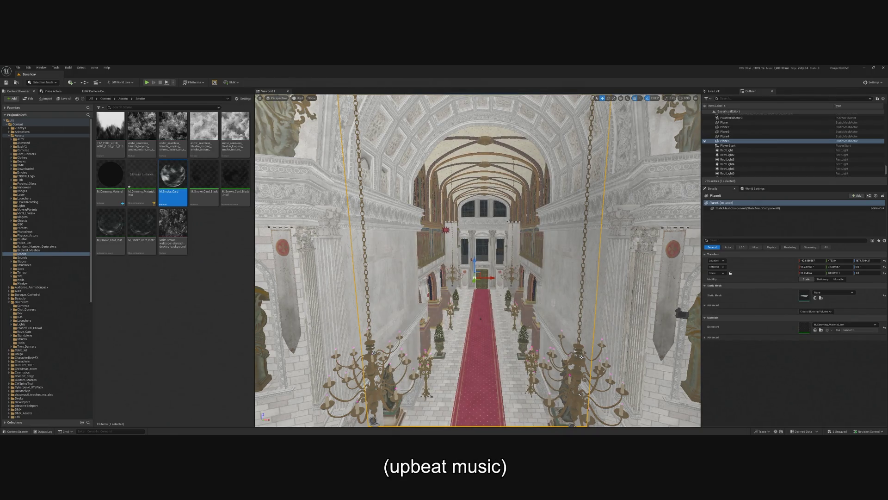
Reopen M_Dimming_Material, feed the first Multiply's result into the second Multiply's A pin, and apply.
double_click(141, 175)
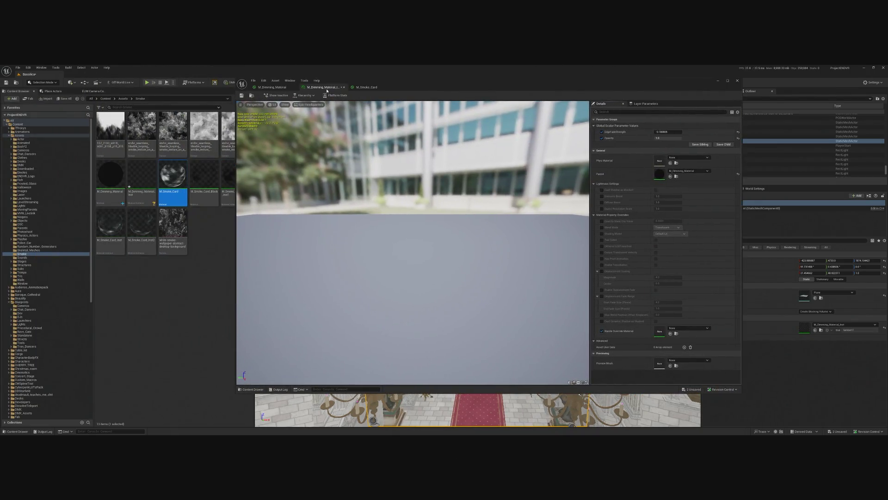
click(277, 88)
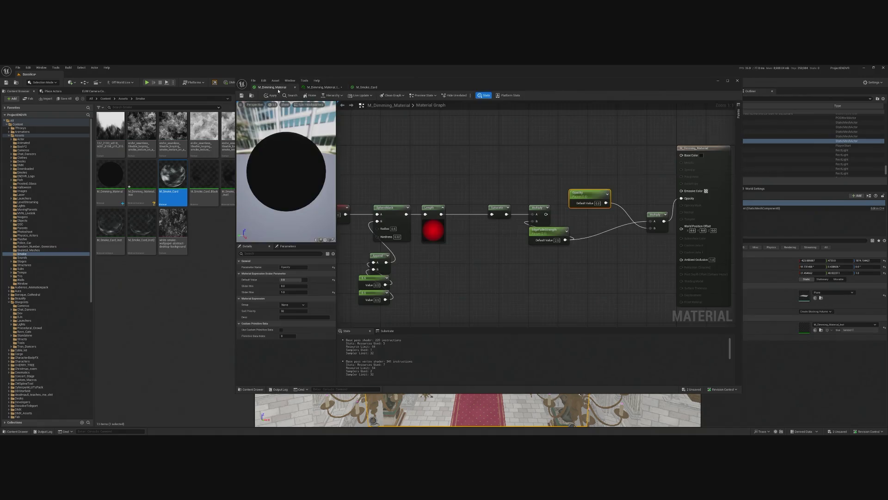
mouse_move(485, 244)
mouse_down()
mouse_move(553, 243)
mouse_move(504, 275)
mouse_move(517, 218)
mouse_move(469, 225)
mouse_up()
drag(564, 244, 518, 253)
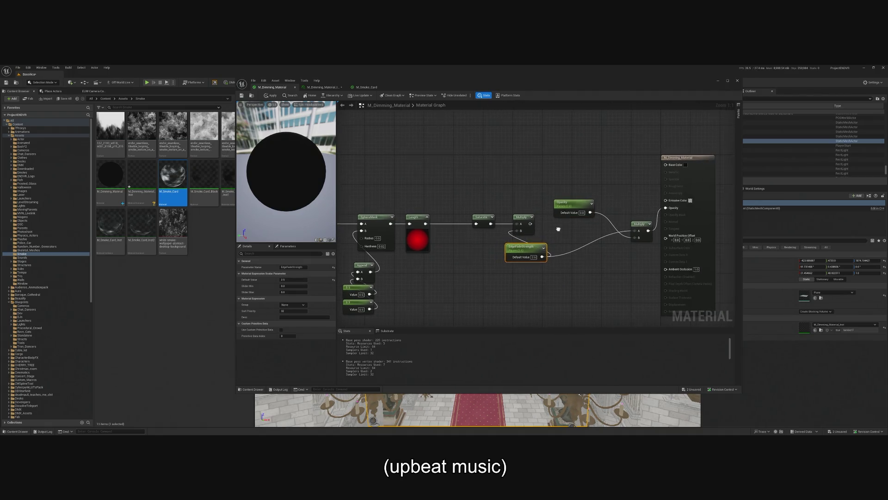
drag(530, 223, 635, 230)
click(271, 95)
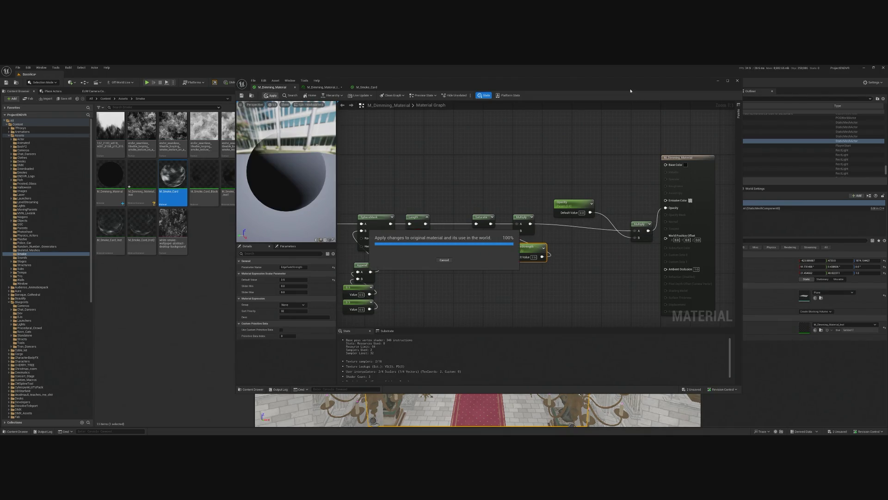
drag(630, 91, 0, 91)
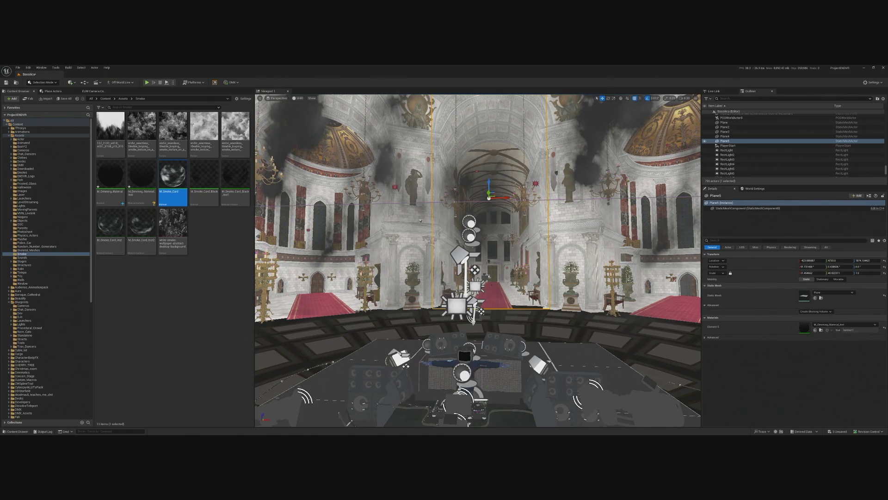
Orbit around the basilica interior to view the smoke along the nave's left wall.
drag(420, 220, 334, 258)
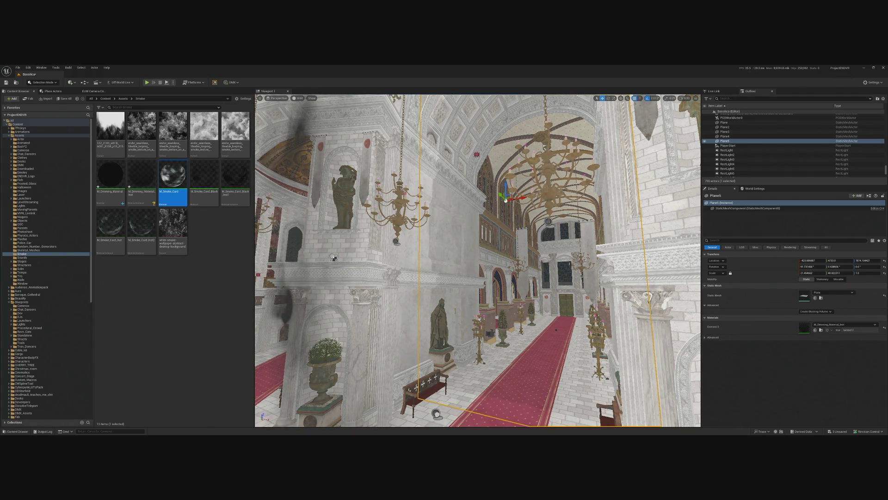
Frame the selected smoke plane looking down the nave.
key(1)
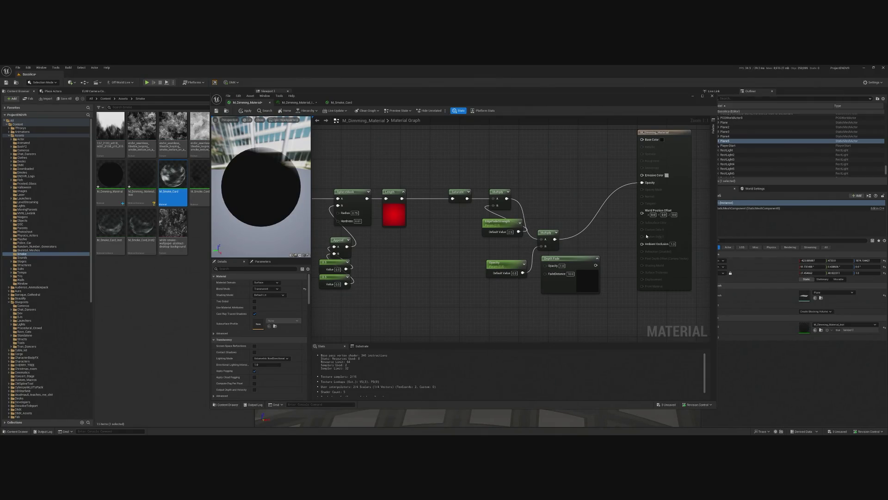
Duplicate the Multiply, feed Depth Fade into its B pin and route its output to Opacity.
click(539, 233)
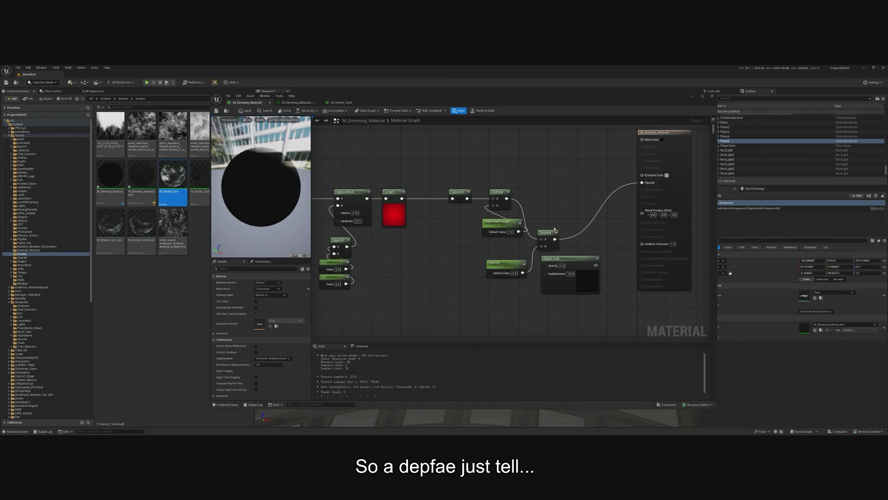
key(ctrl+d)
drag(584, 237, 604, 213)
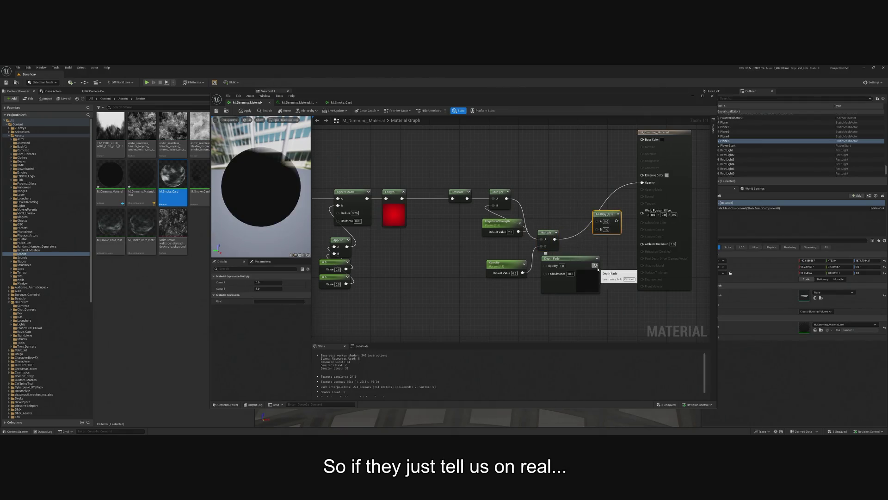
mouse_move(596, 265)
mouse_down()
mouse_move(597, 223)
mouse_move(649, 228)
mouse_move(646, 185)
mouse_up()
drag(601, 214, 575, 232)
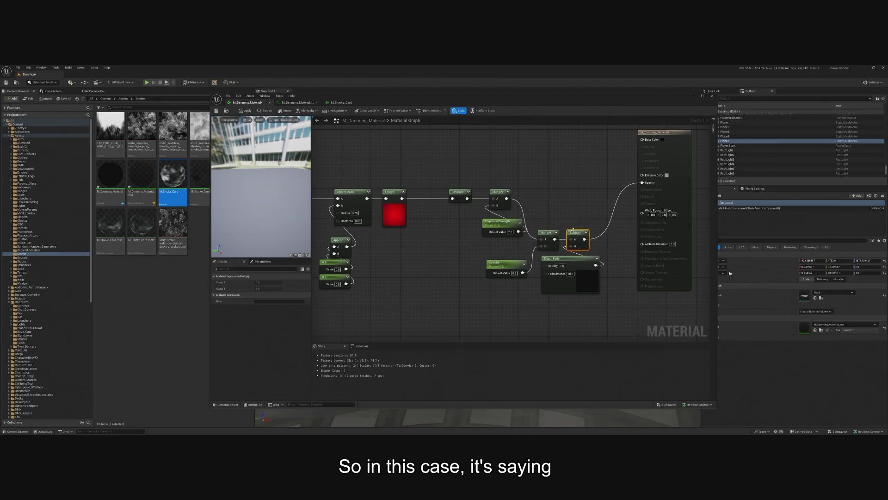
Apply the material, close the editor and fly the camera forward down the nave.
click(246, 111)
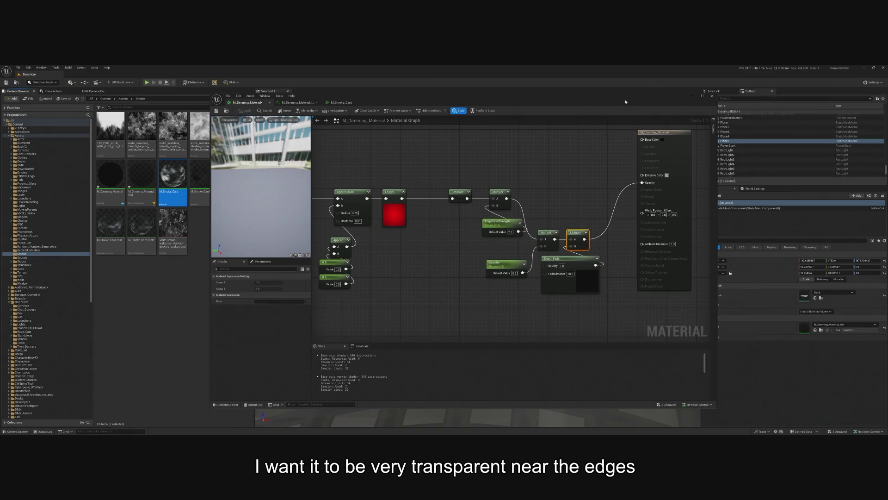
click(692, 96)
key(w)
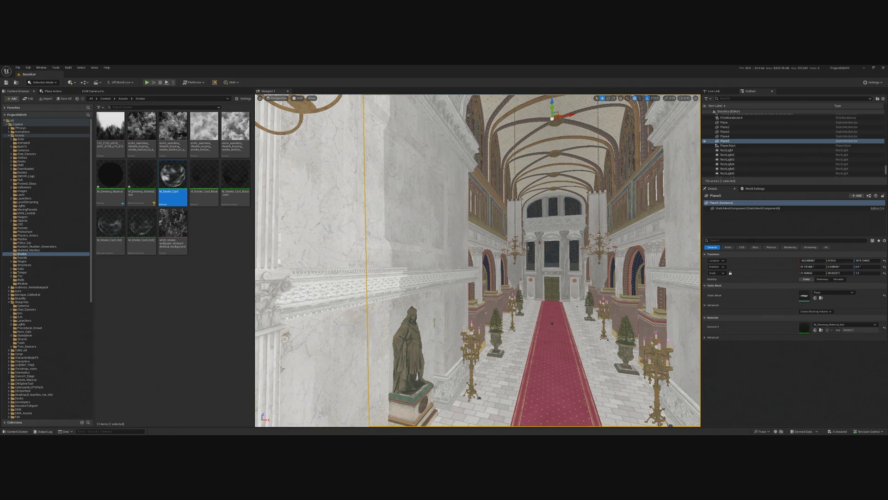
mouse_move(478, 259)
mouse_down()
mouse_move(435, 259)
mouse_move(462, 268)
mouse_move(445, 255)
mouse_up()
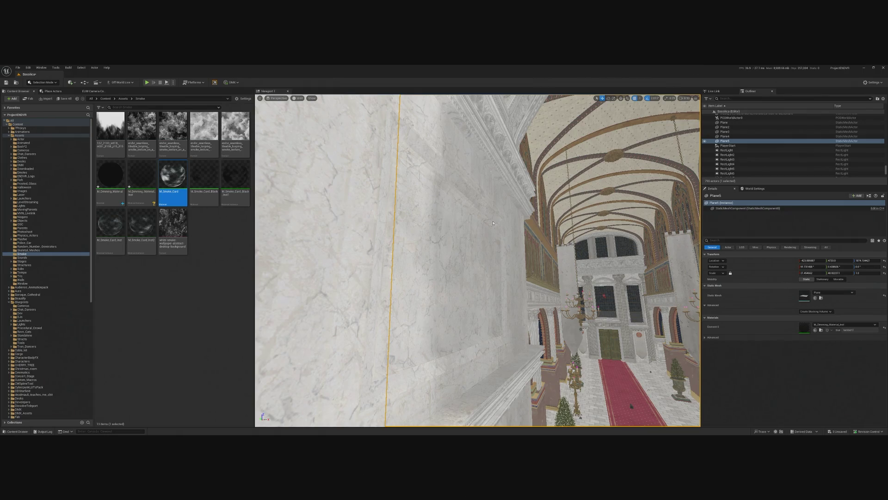
key(f)
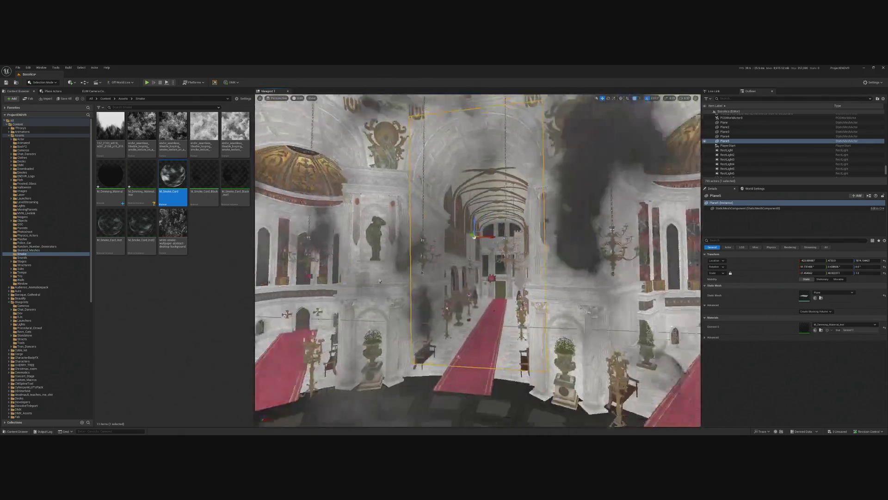
scroll(408, 425, down, 5)
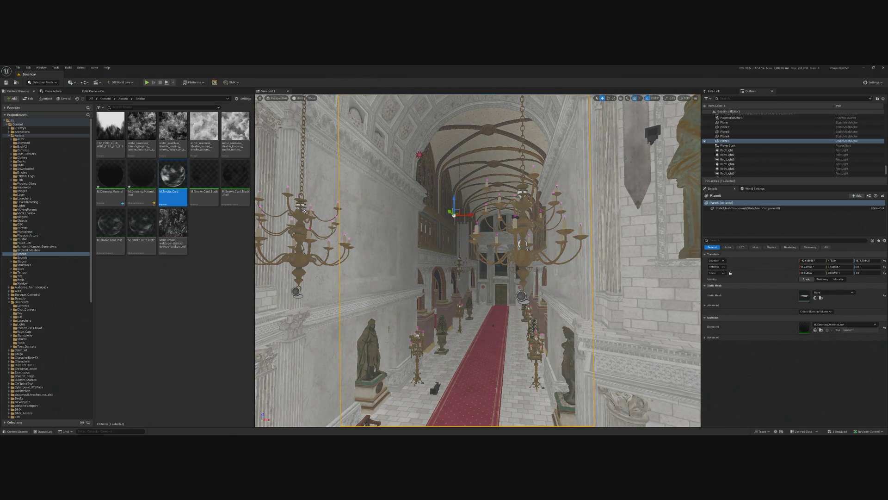
drag(396, 273, 404, 243)
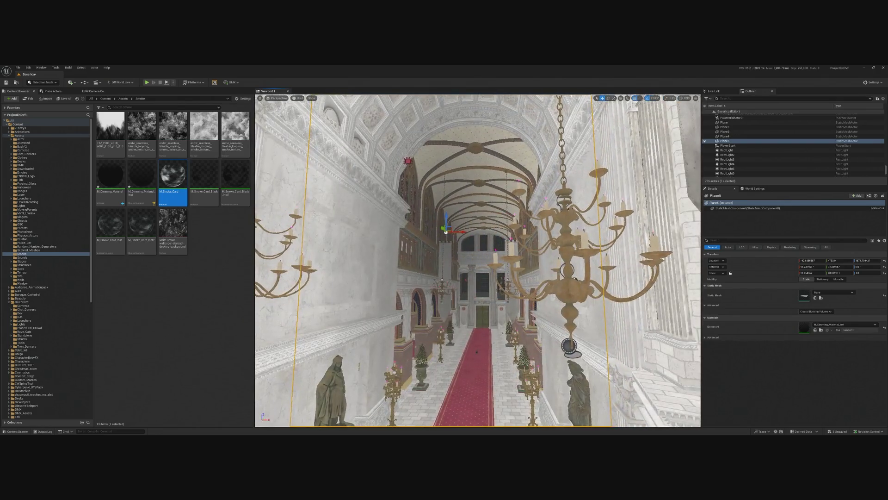
drag(306, 186, 344, 207)
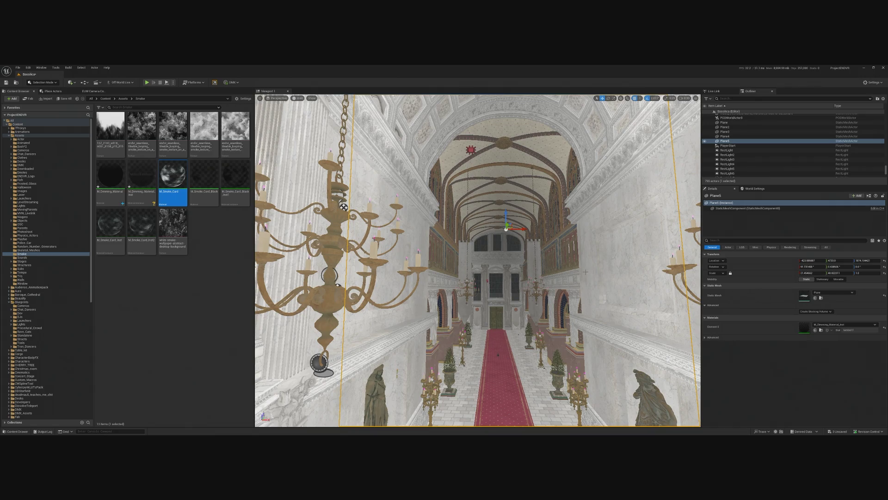
key(f)
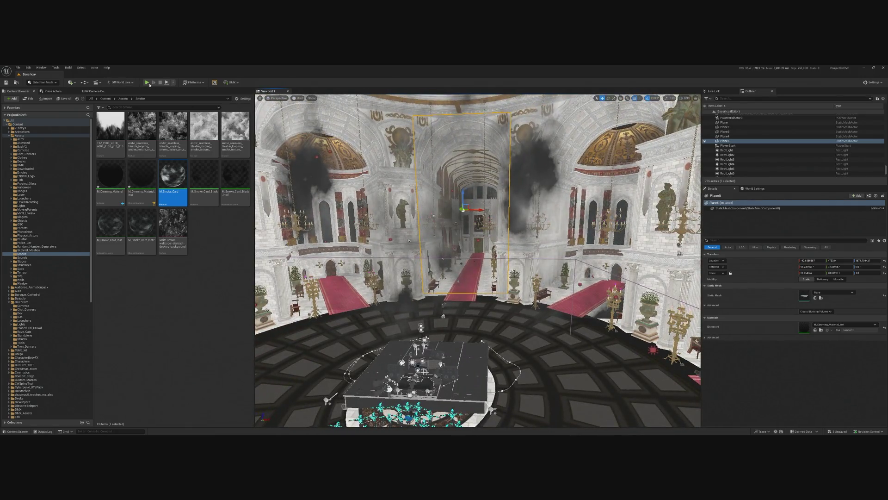
Play the level in editor, then eject to a free editor camera.
click(148, 83)
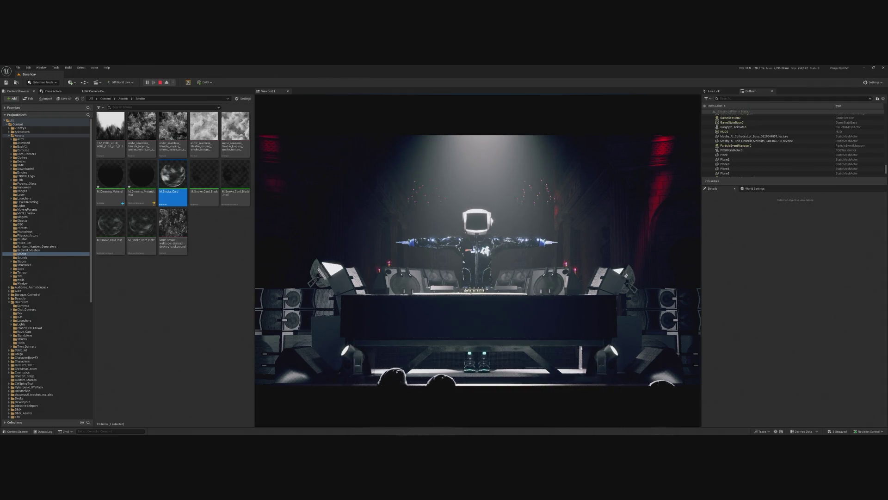
click(166, 84)
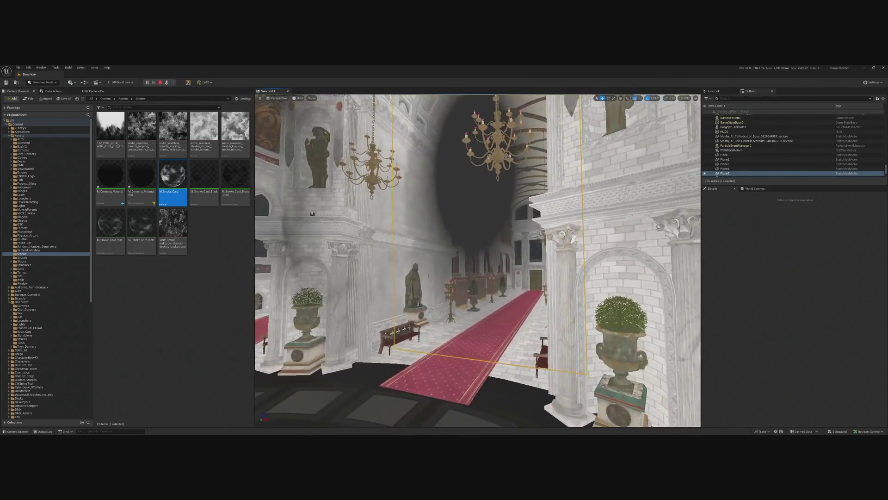
key(F8)
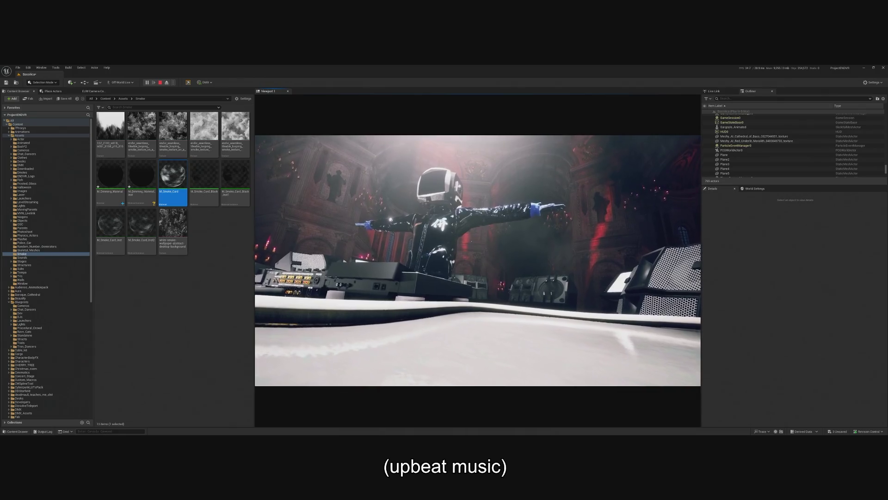
key(Escape)
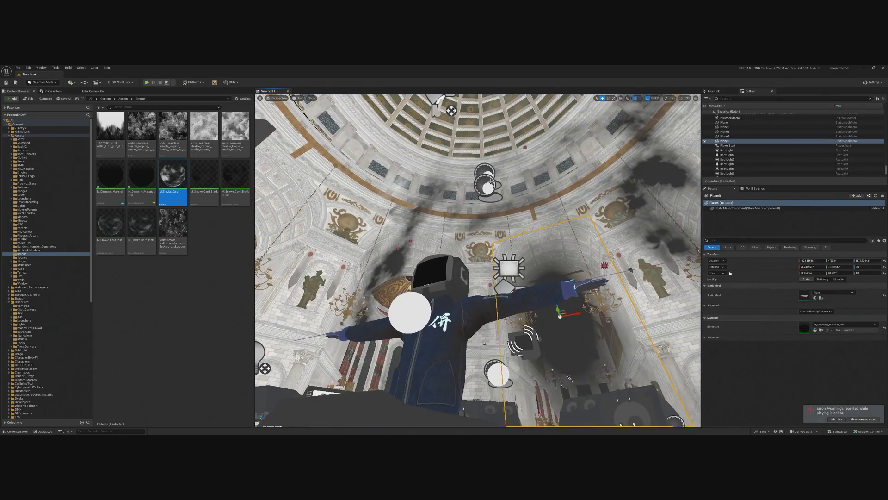
key(Delete)
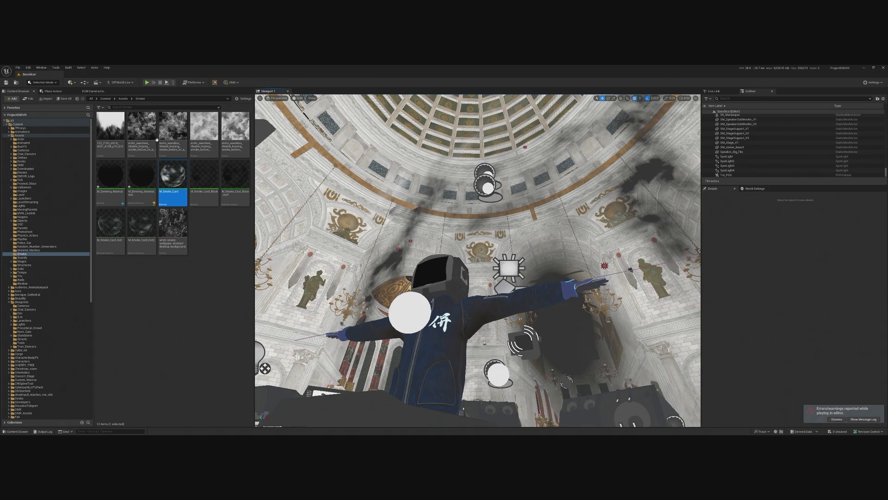
click(147, 81)
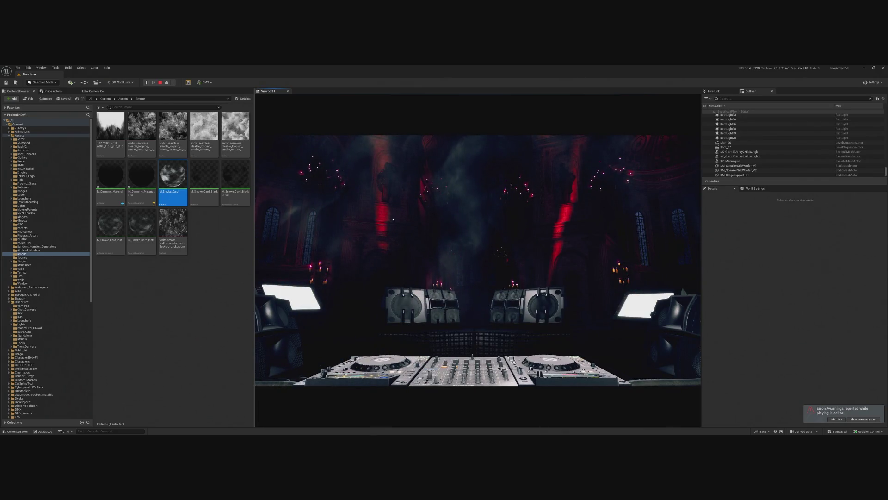
key(Escape)
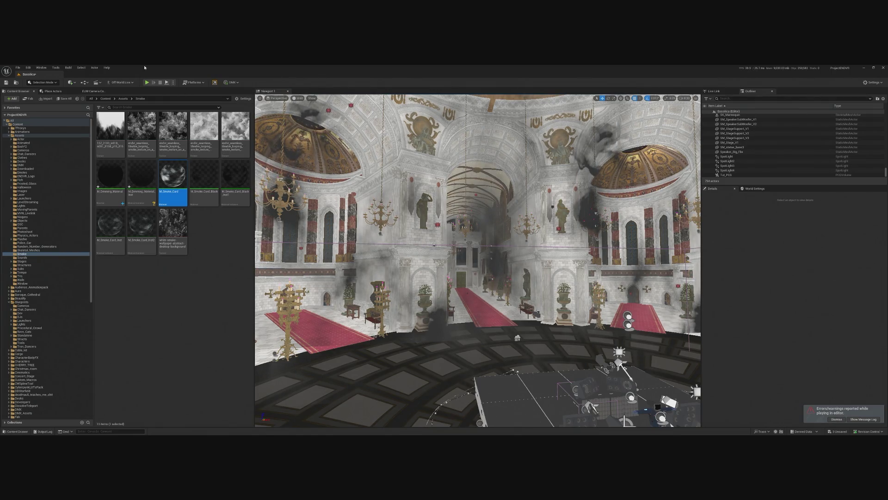
click(149, 82)
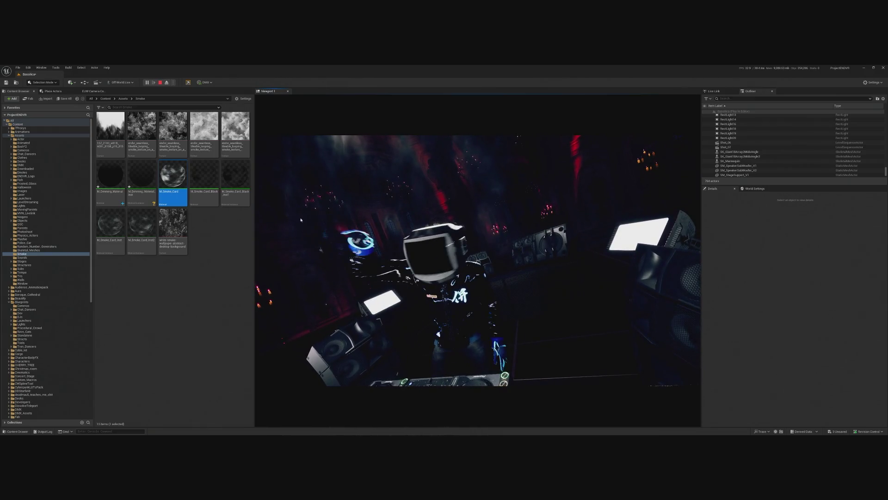
key(Escape)
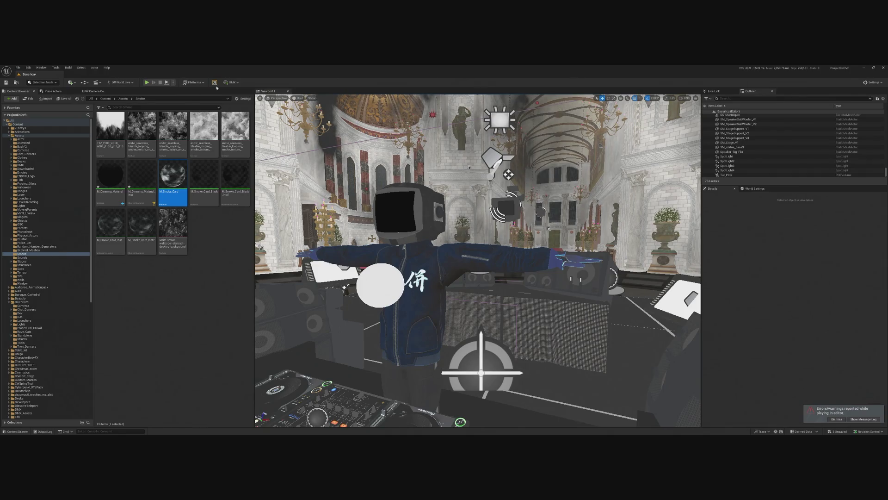
click(148, 82)
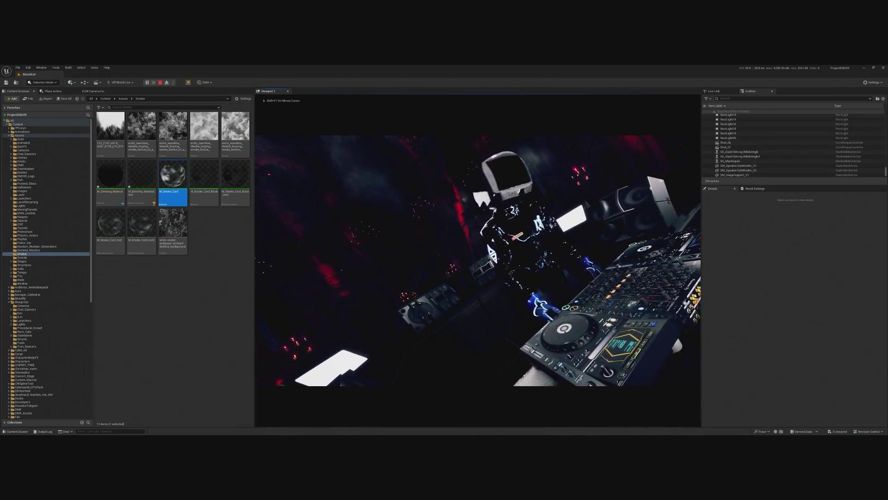
Stop the play preview with Esc and select Plane4 in the viewport.
key(Escape)
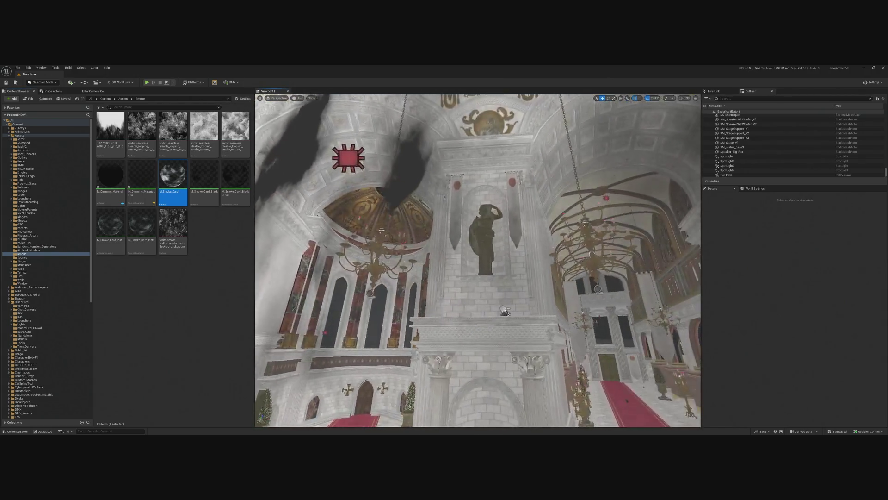
click(504, 311)
Select and frame RectLight3, then the first RectLight, to locate them in the scene.
click(505, 311)
key(f)
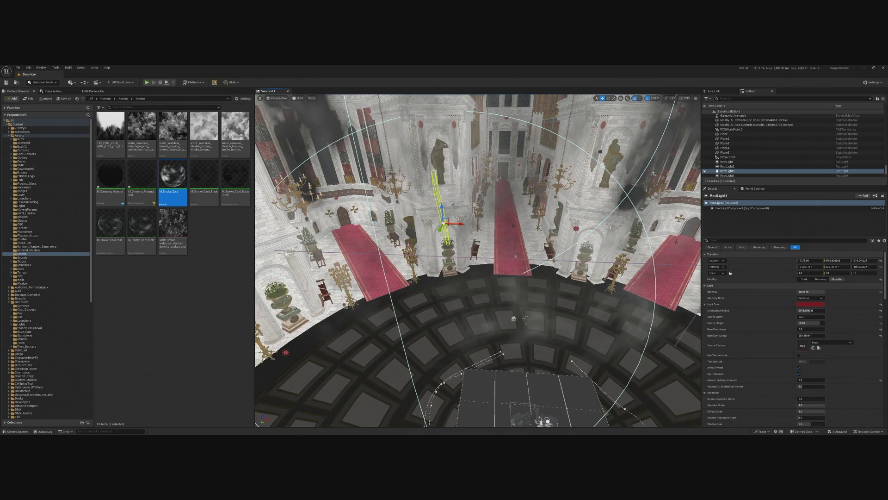
click(731, 161)
key(f)
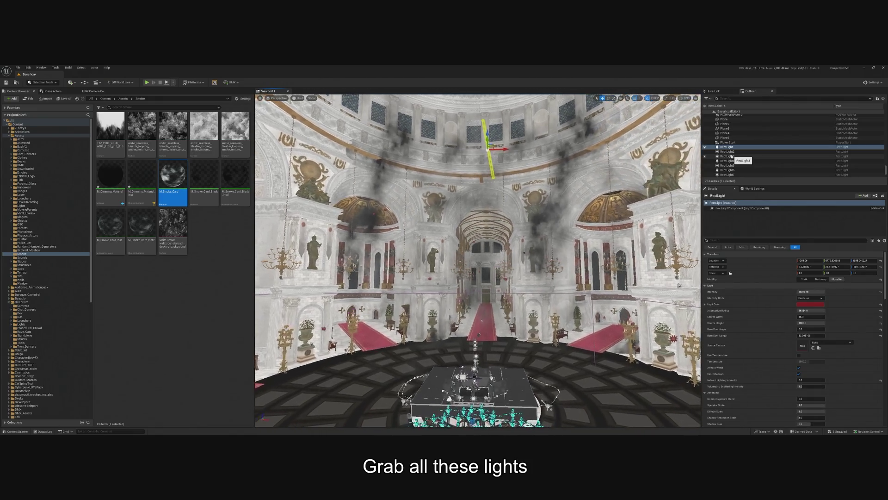
Step through the RectLight entries to isolate RectLight12 and orbit down onto the stage.
shift+click(736, 165)
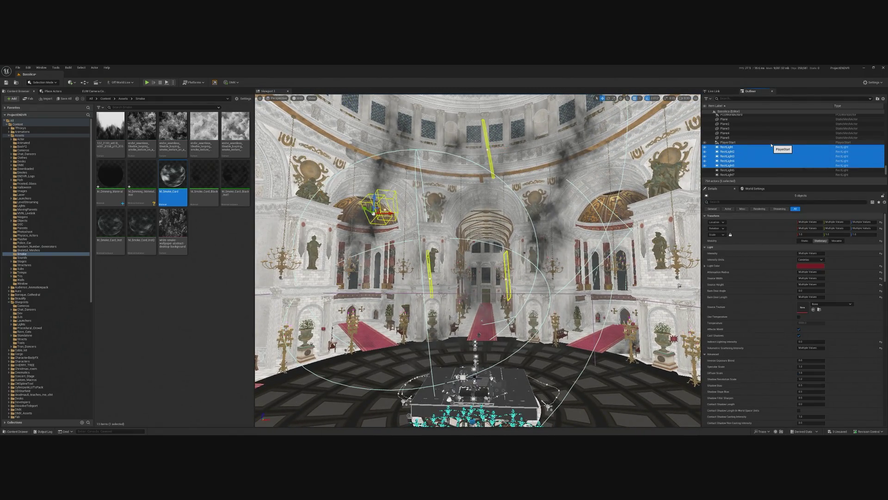
key(shift+Down)
key(shift+Down)
key(shift+Down)
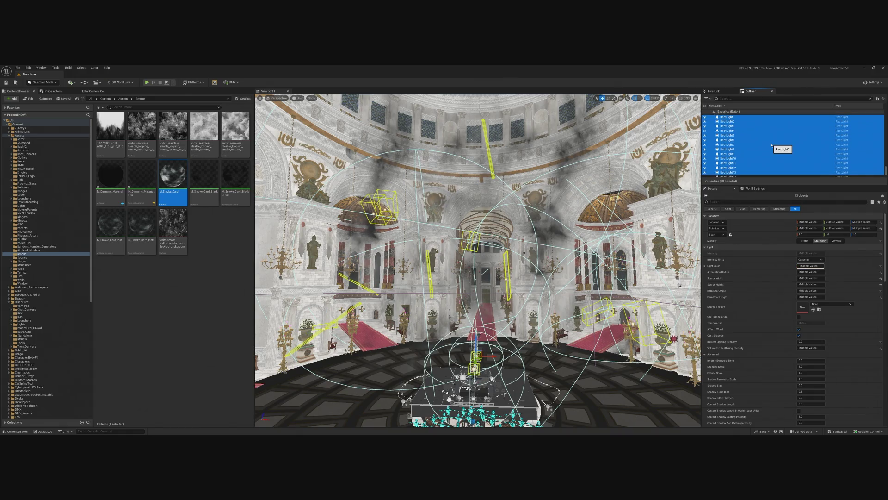
key(Up)
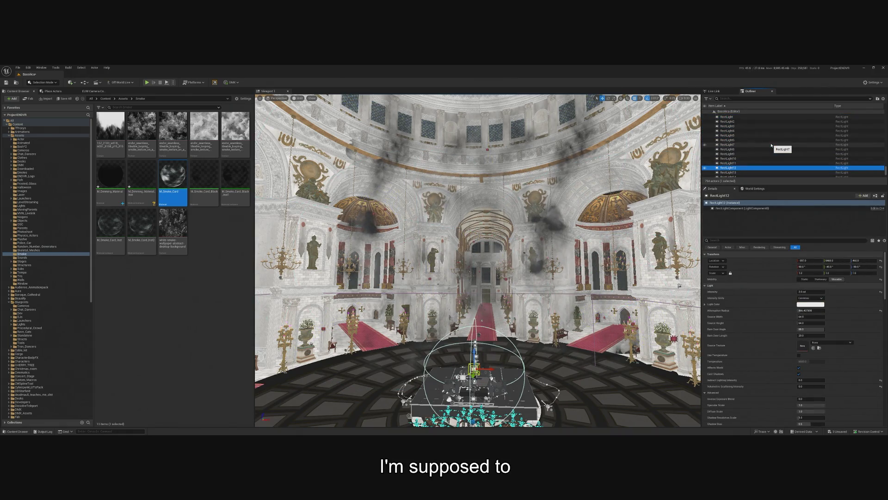
key(Up)
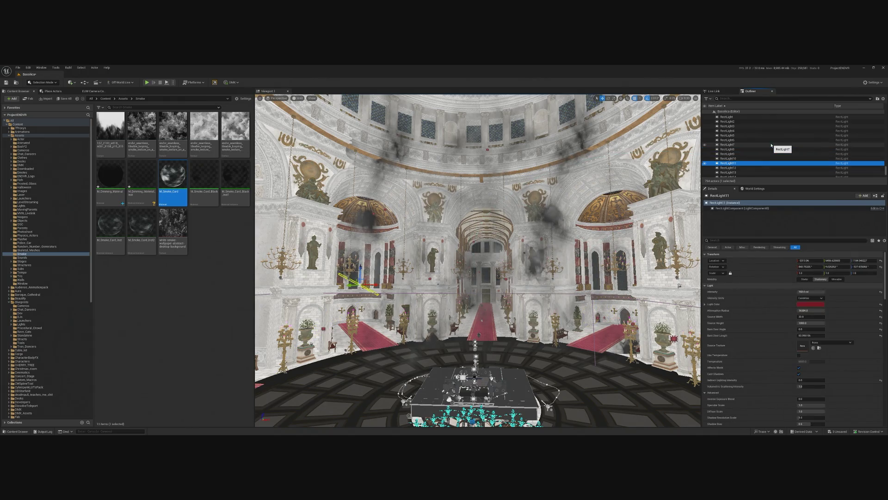
key(Down)
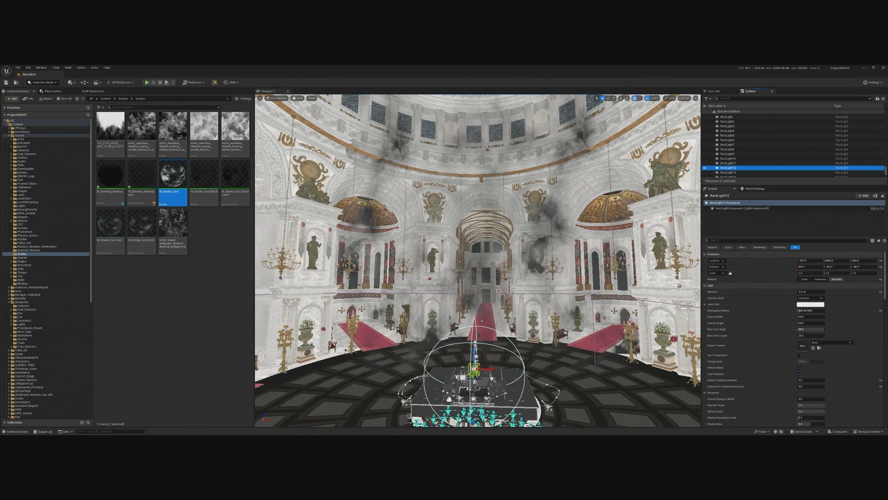
drag(477, 259, 451, 329)
click(733, 169)
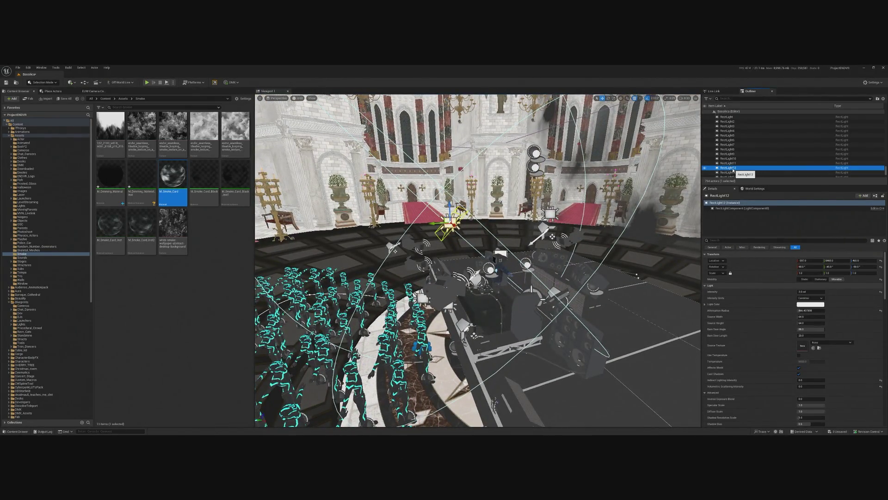
Rename RectLight12 to Front_Down_Stage_Rec_Light.
click(735, 169)
text(Front_Down_Stage)
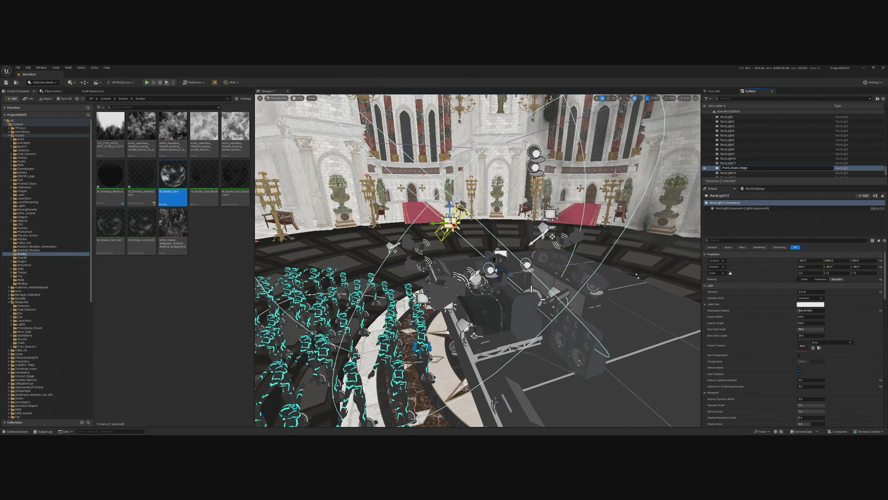
text(-R)
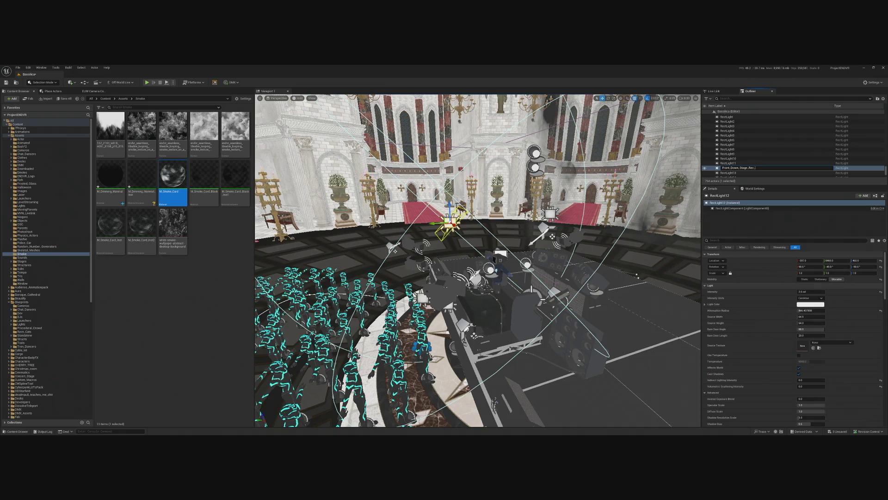
text(ght)
key(Return)
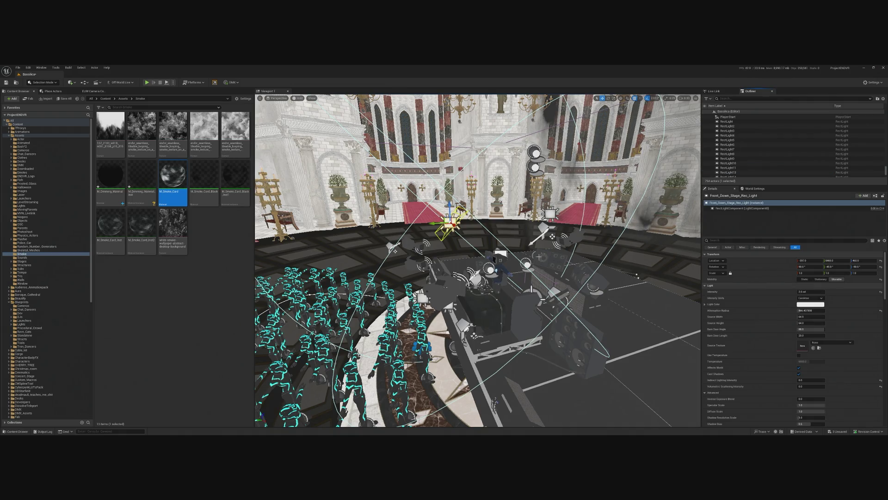
Select the spotlight above the stage.
click(545, 229)
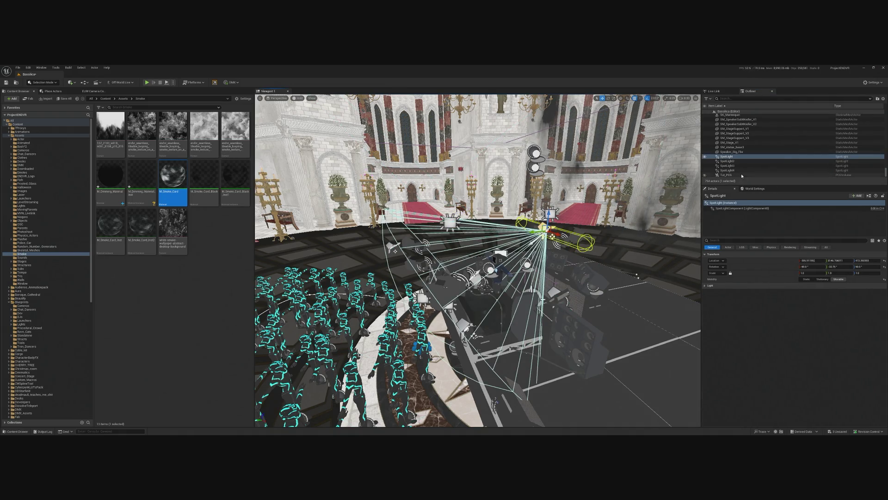
right_click(741, 158)
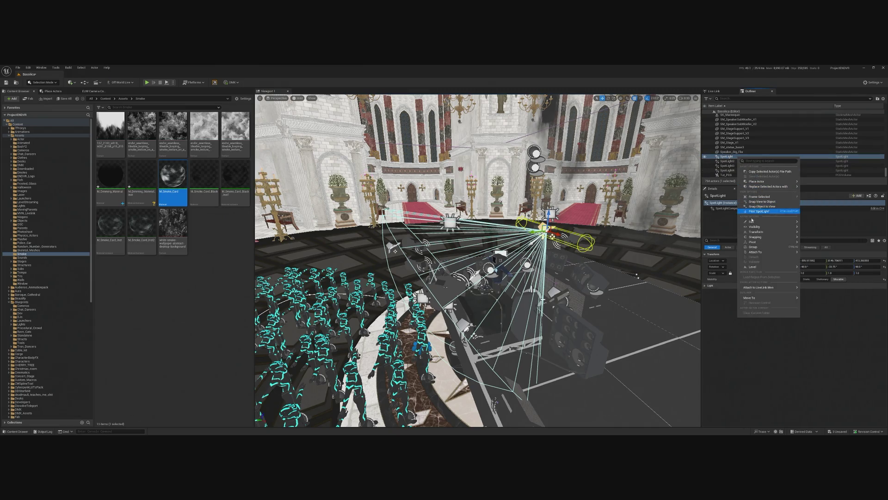
click(738, 158)
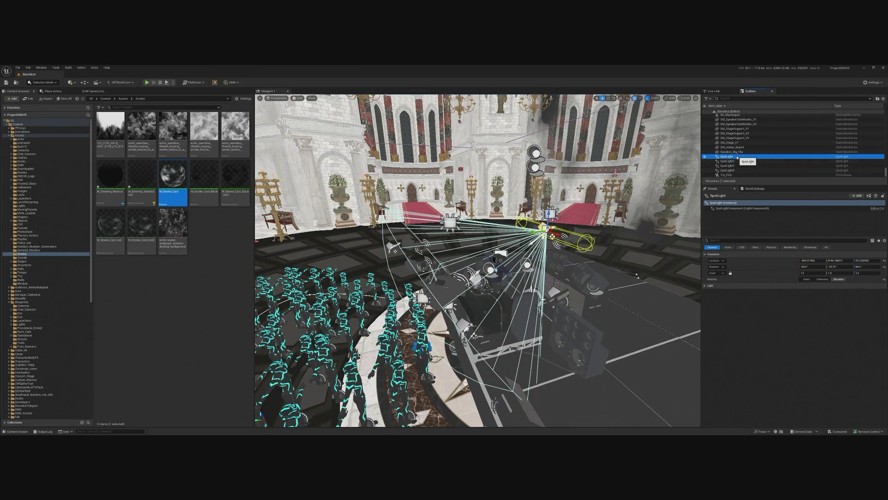
Frame the spotlight, then rename RectLight13 to Back_Stage_Ambient_Rec_Light and frame it.
key(f)
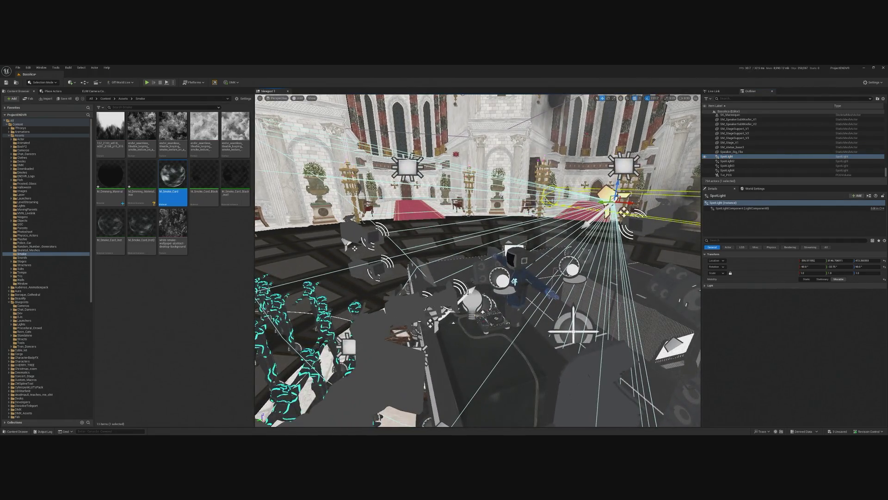
scroll(763, 144, down, 5)
double_click(728, 148)
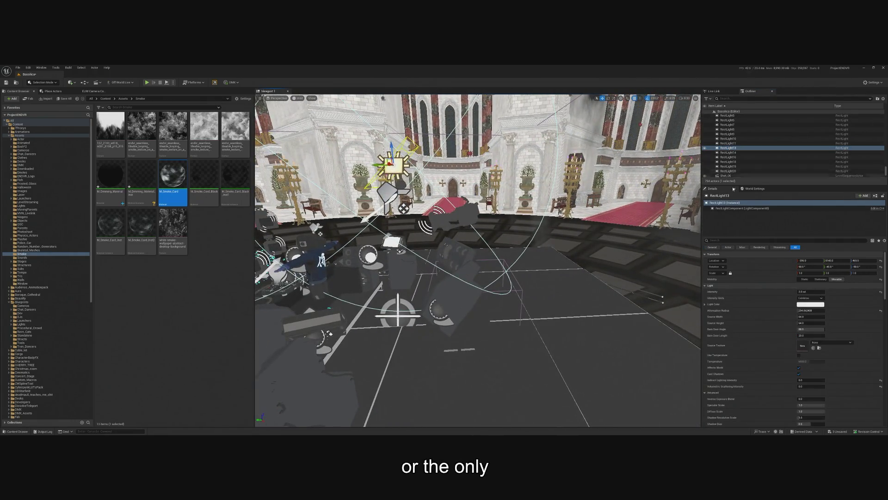
click(732, 149)
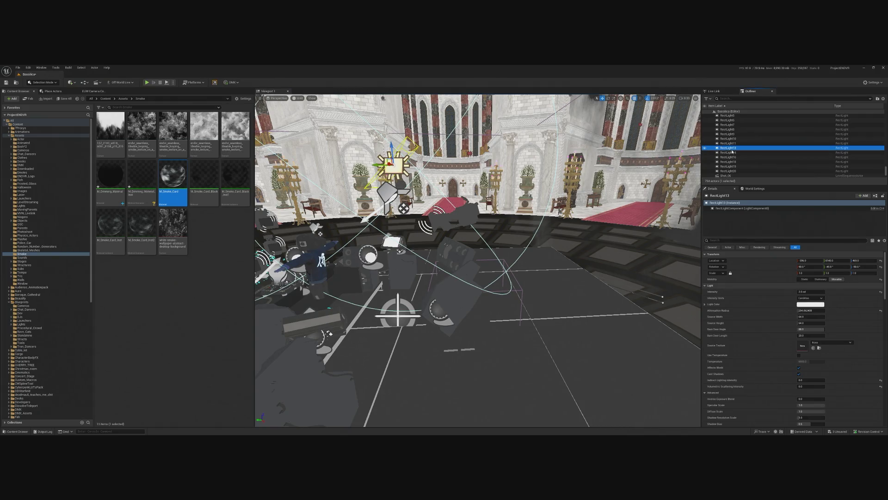
key(F2)
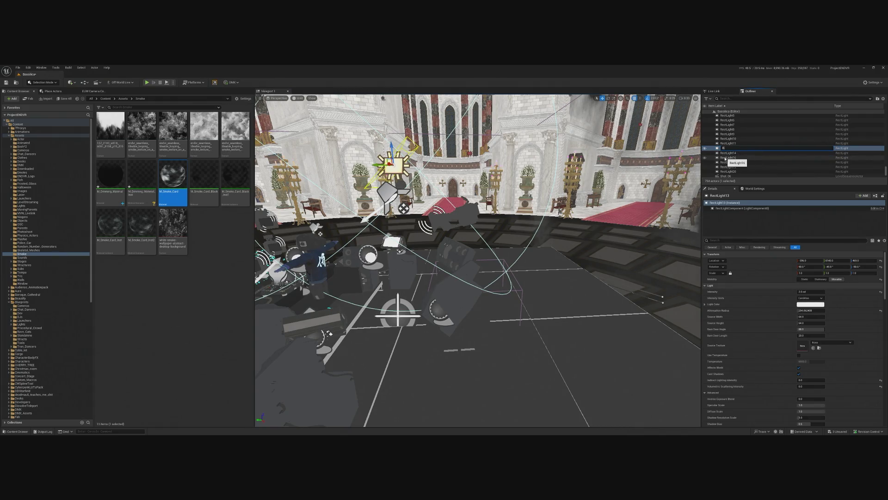
text(ack_Stage_Ambient_Rect)
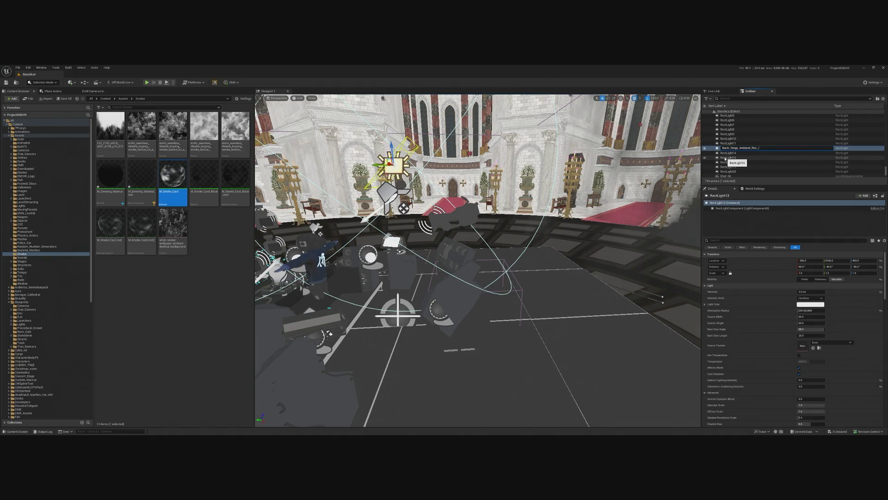
text(ight)
key(Return)
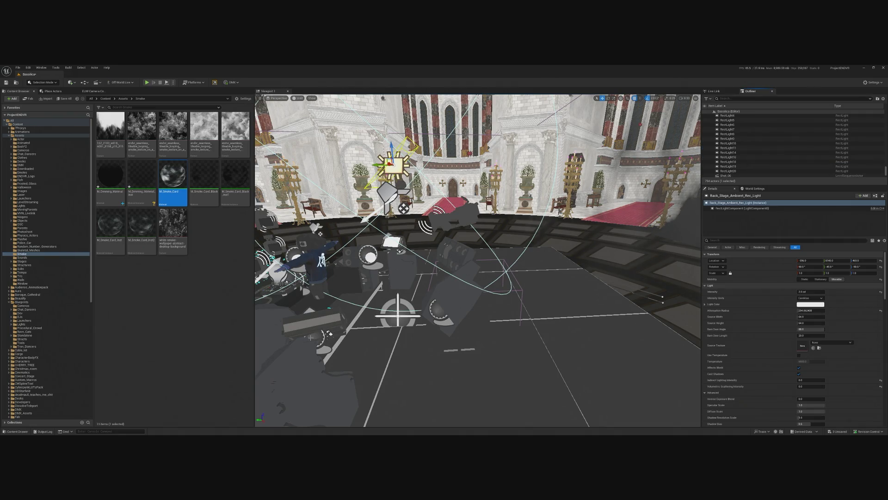
key(f)
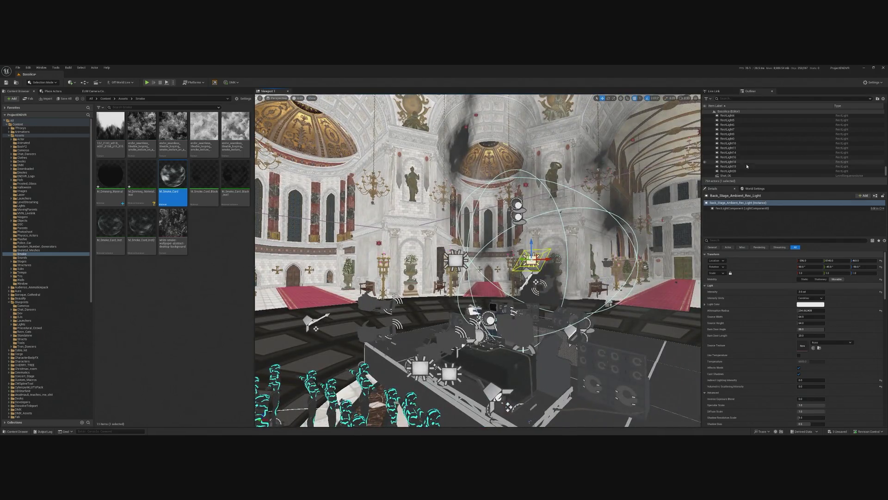
Select PlayerStart through RectLight20, orbit over the stage, then select RectLight2 alone.
click(747, 171)
scroll(750, 159, up, 4)
shift+click(752, 156)
mouse_move(477, 259)
mouse_down()
mouse_move(444, 310)
mouse_move(480, 266)
mouse_up()
click(480, 266)
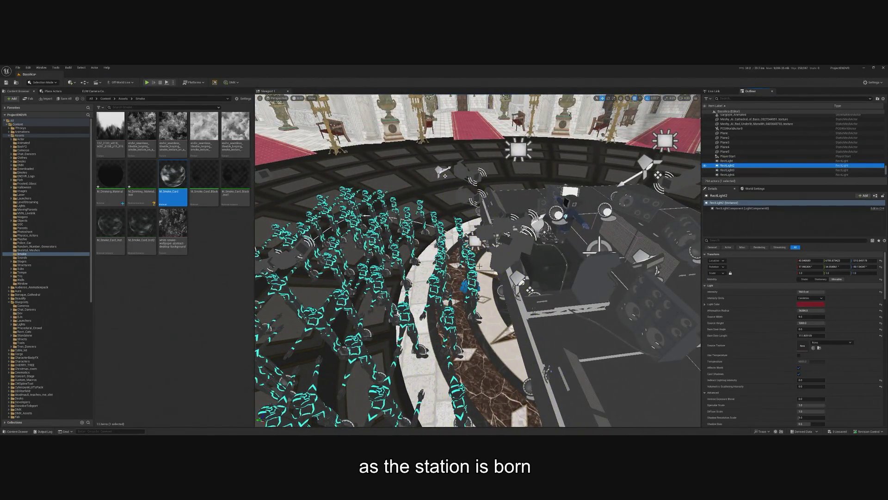
Frame the light by the DJ desk, RectLight16, and rename it DJ_Desk_Rec_Light.
click(474, 240)
key(f)
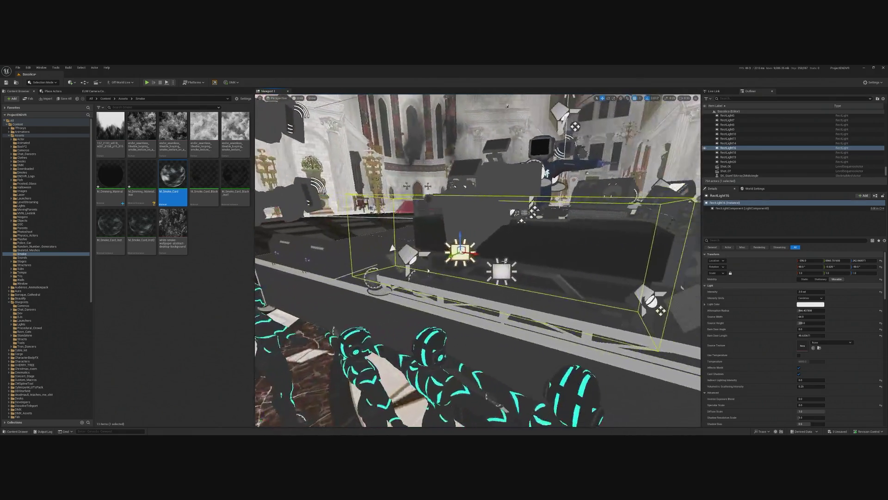
click(730, 147)
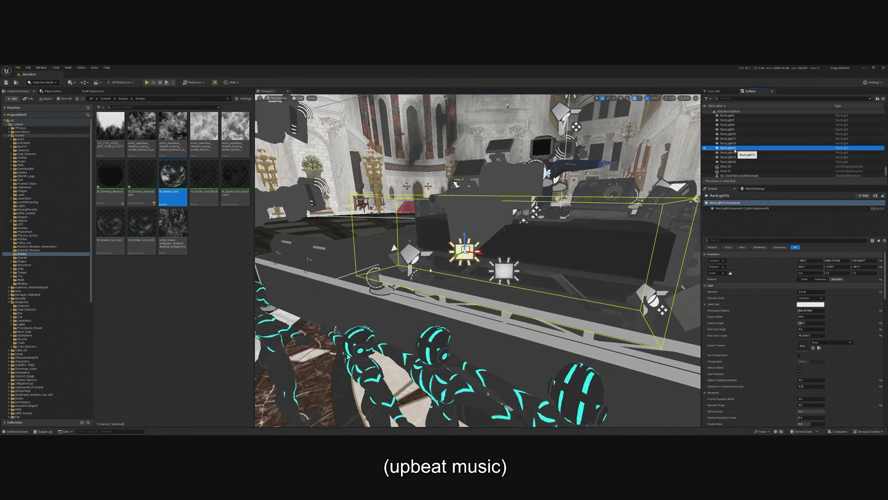
key(F2)
text(DJ_Desk_Red_1)
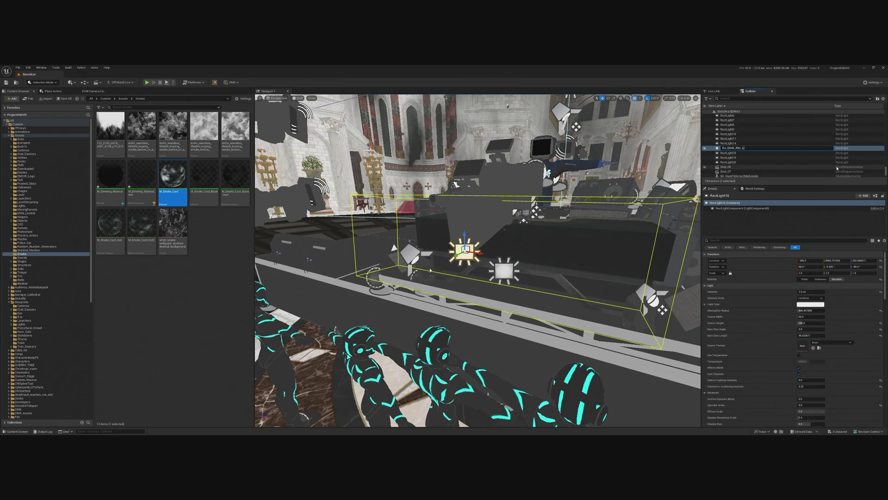
text(ight)
key(Return)
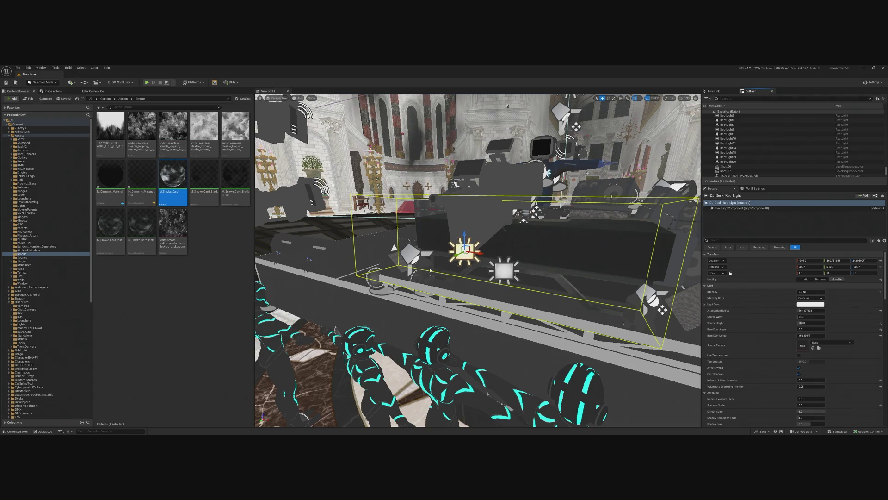
Rename RectLight18 to Front_Crowd_Rec_Light.
click(740, 153)
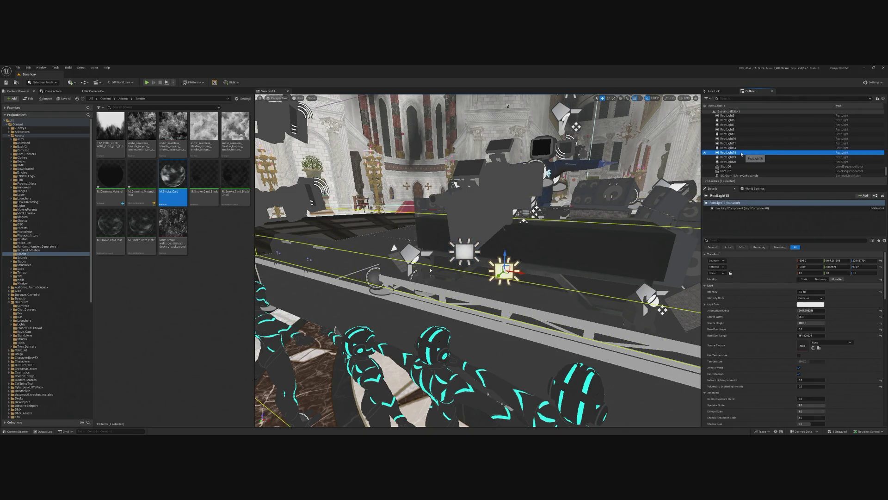
key(F2)
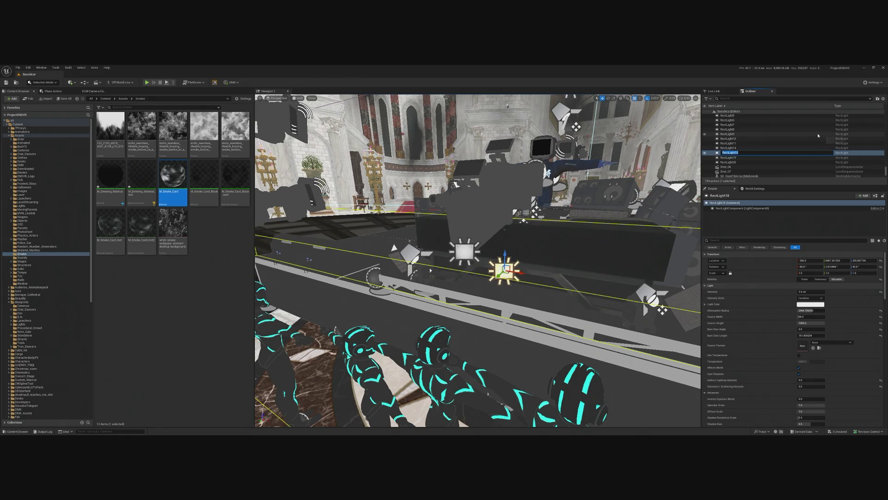
text(nt_Or)
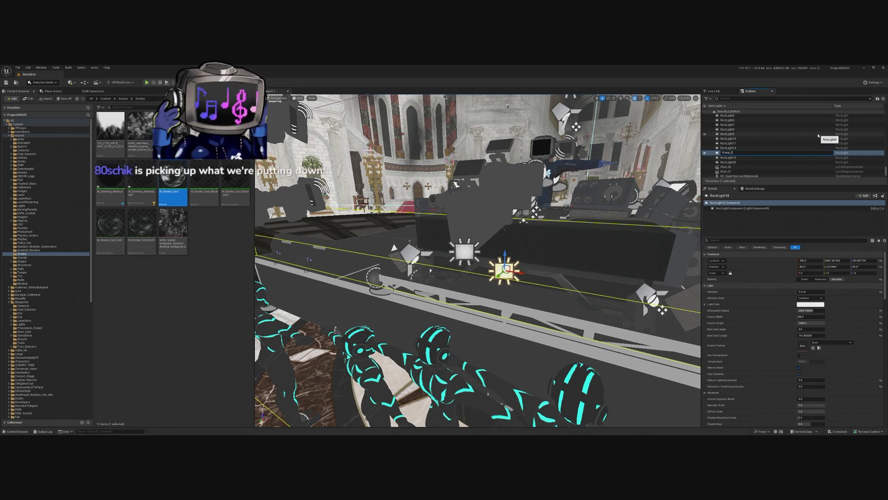
text(owd_Rec_)
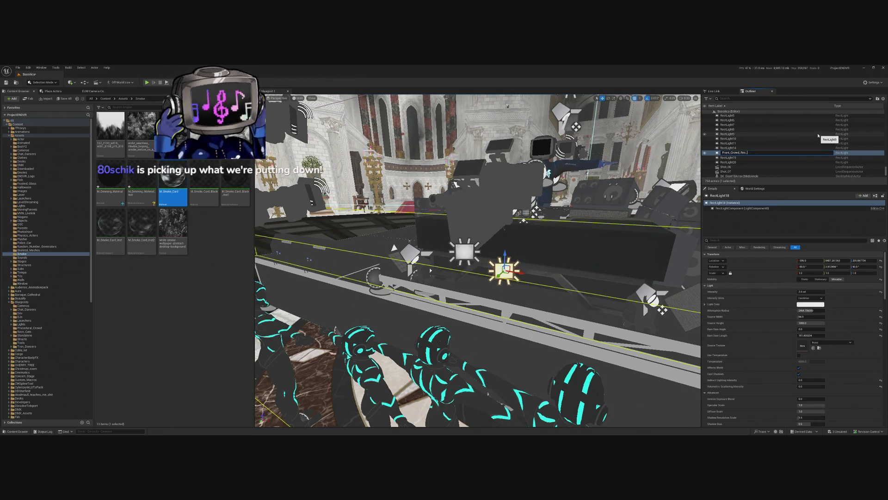
text(Light)
key(Return)
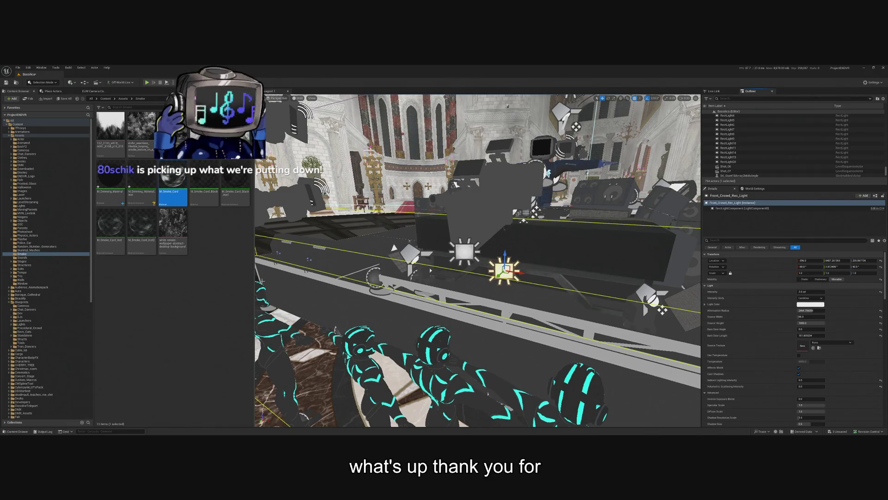
Frame the SM_DiscFloor2 dance floor from above and select the BP_Tut_Spline crowd spline.
drag(541, 241, 541, 269)
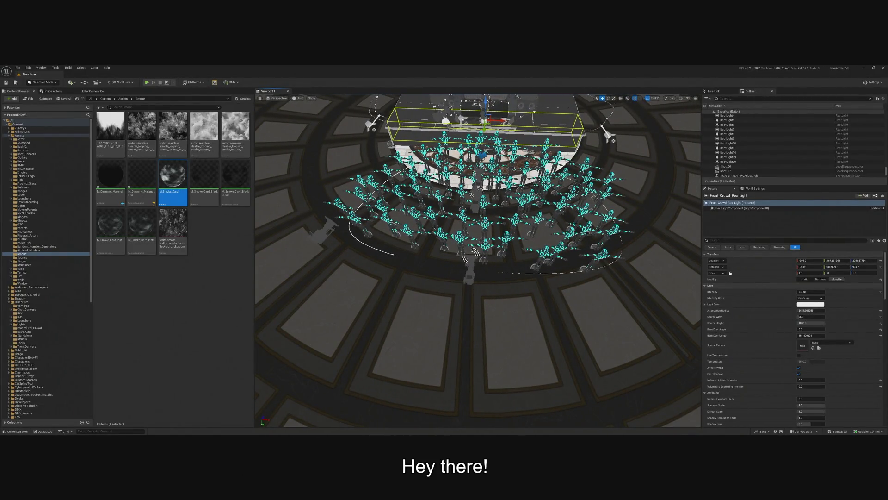
scroll(638, 253, up, 10)
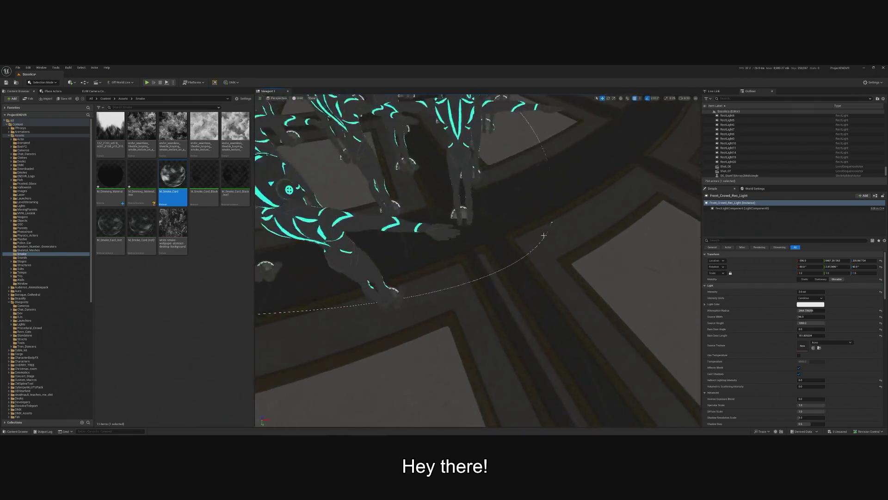
click(553, 220)
key(f)
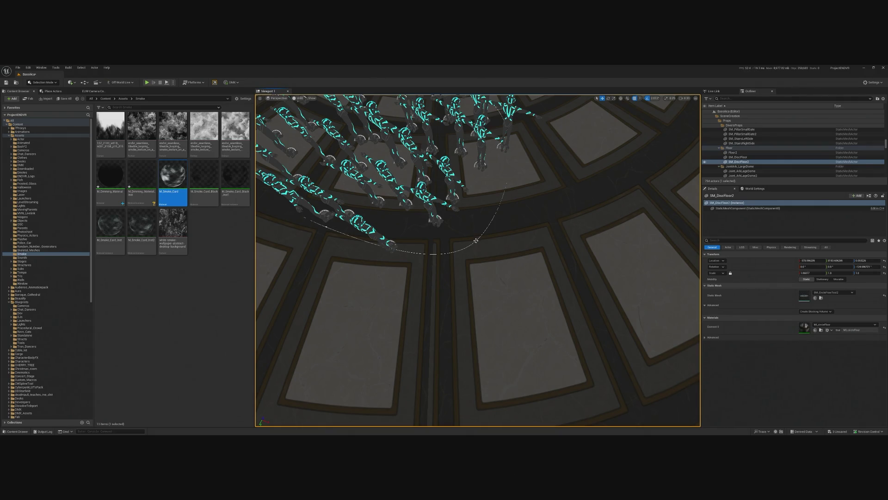
click(476, 241)
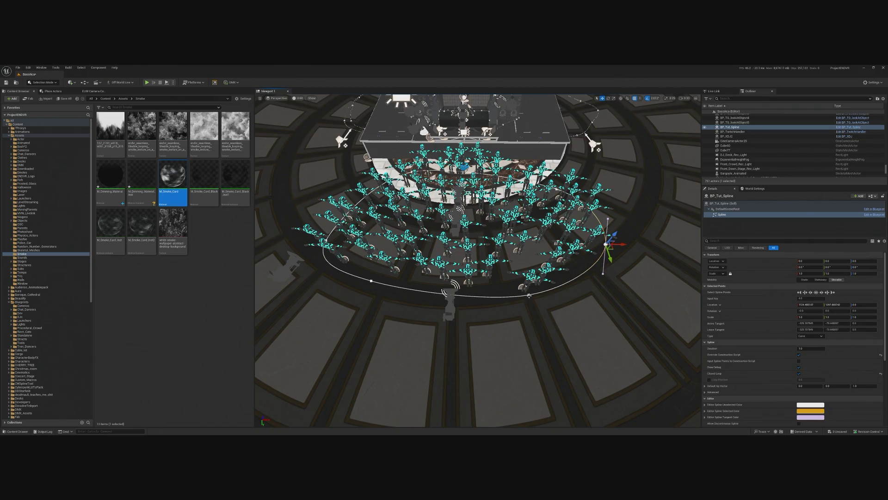
Move two front spline points of BP_Tut_Spline to reshape the crowd's curve.
click(528, 295)
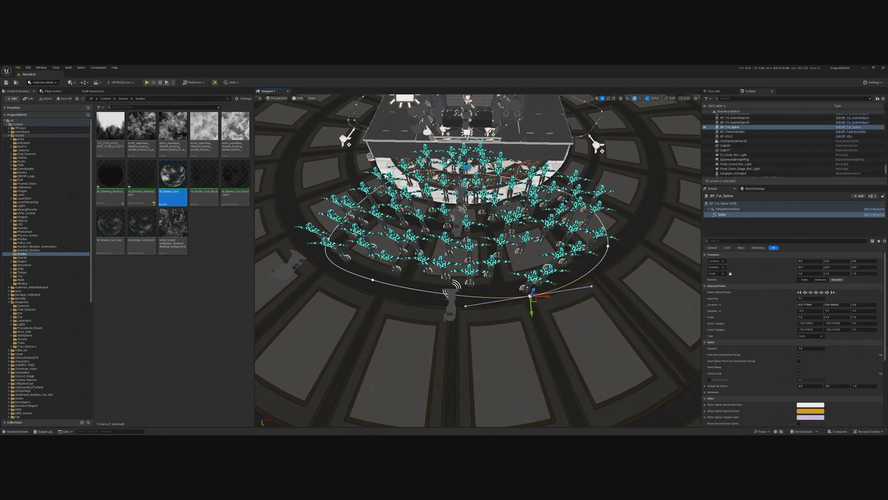
drag(532, 311, 529, 304)
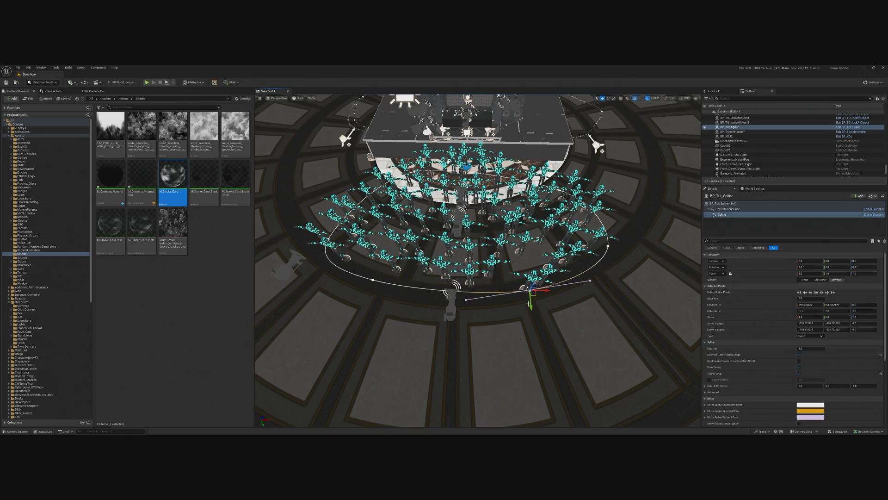
click(526, 301)
mouse_move(526, 301)
mouse_down()
mouse_move(540, 313)
mouse_move(532, 296)
mouse_up()
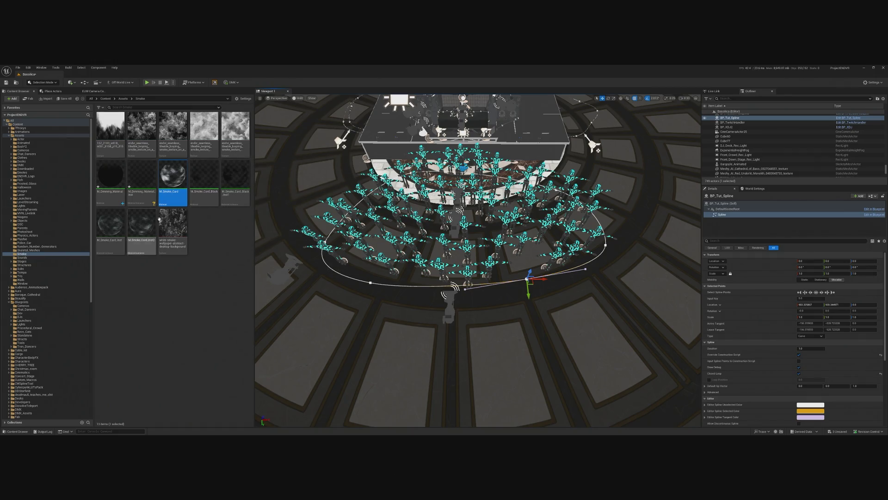
Browse to BP_Tut_Spline's folder, select the Tut_PCG graph, and play the level.
right_click(811, 118)
click(830, 145)
click(148, 128)
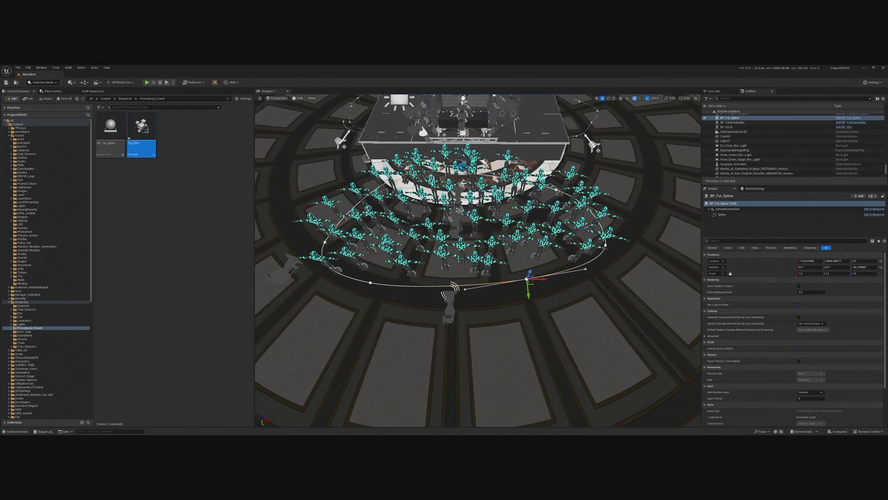
click(146, 83)
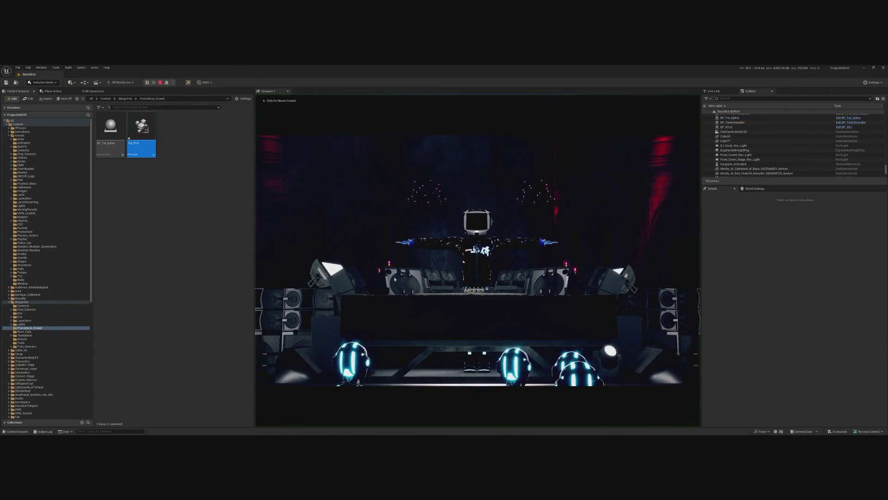
click(394, 279)
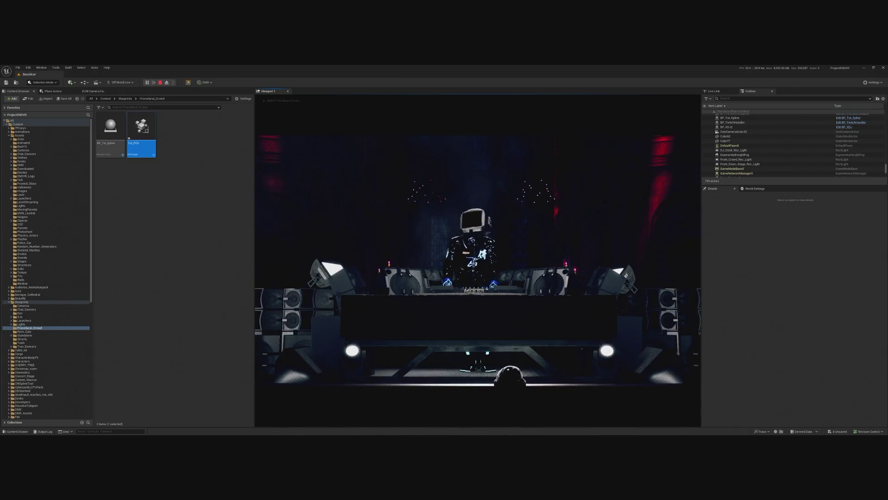
key(Escape)
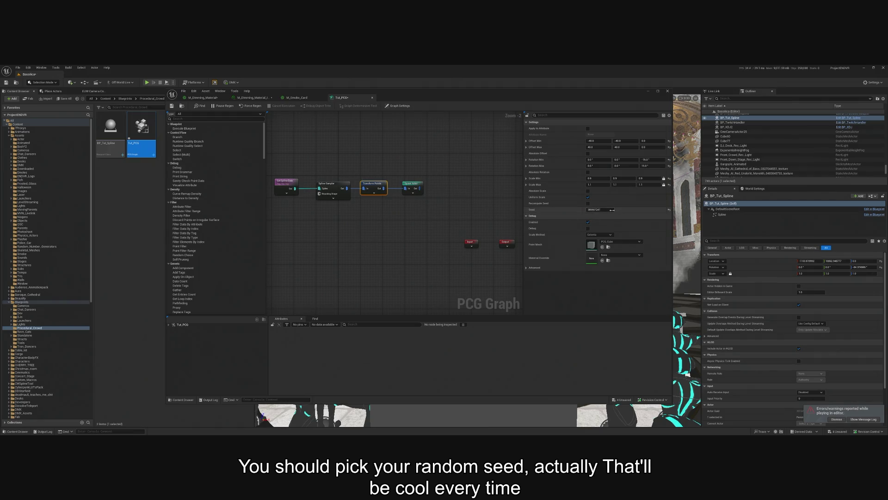
Expand the Transform Points node to reveal all its override pins.
right_click(390, 214)
text(random)
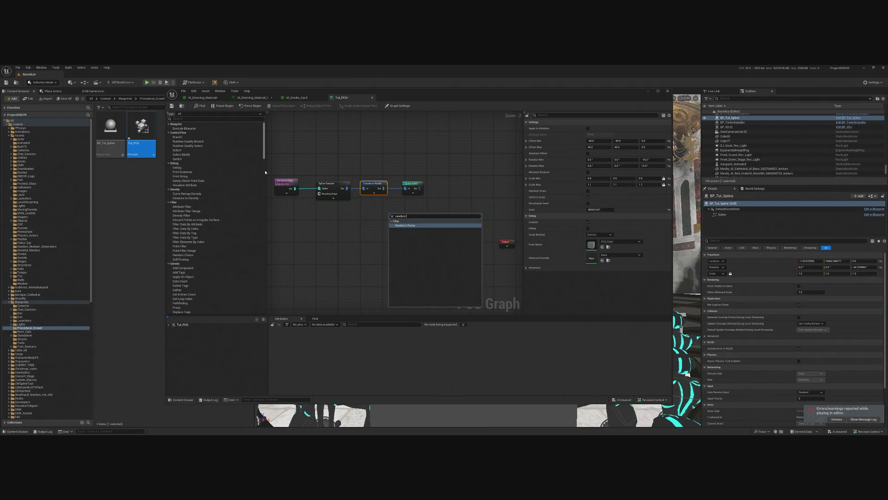
click(323, 208)
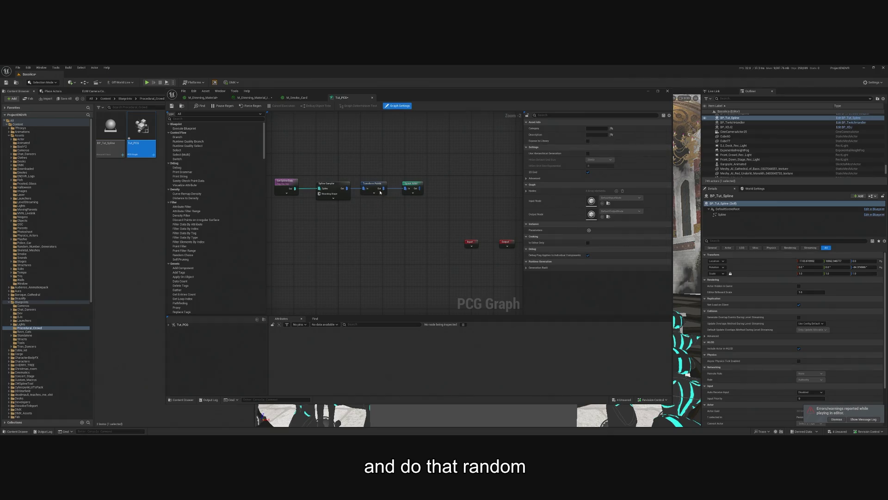
click(374, 192)
scroll(412, 245, up, 2)
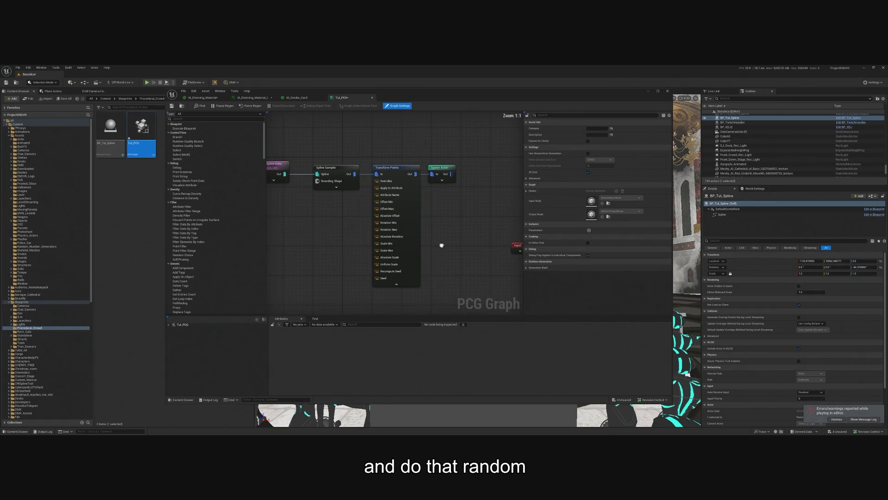
right_click(376, 277)
key(Escape)
Add a Random Choice node beside Transform Points, then delete it with the filter node.
right_click(343, 275)
text(random)
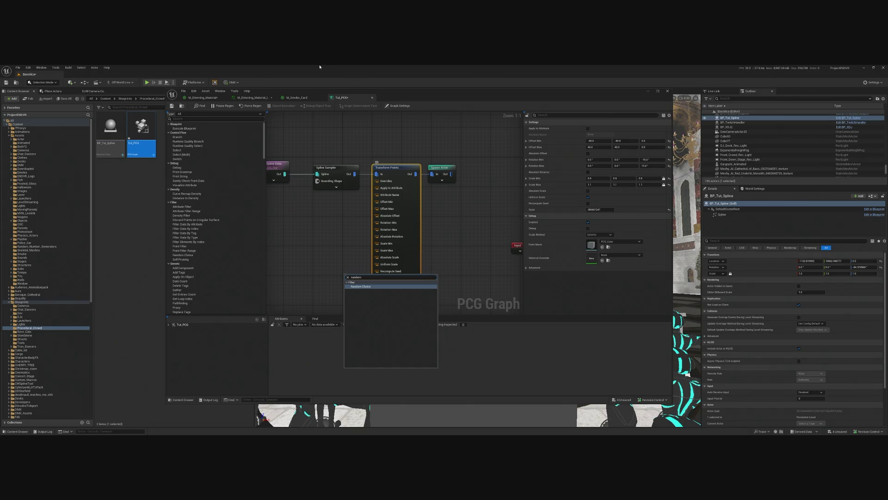
key(Return)
mouse_move(356, 279)
mouse_down()
mouse_move(297, 265)
mouse_move(351, 228)
mouse_move(345, 245)
mouse_up()
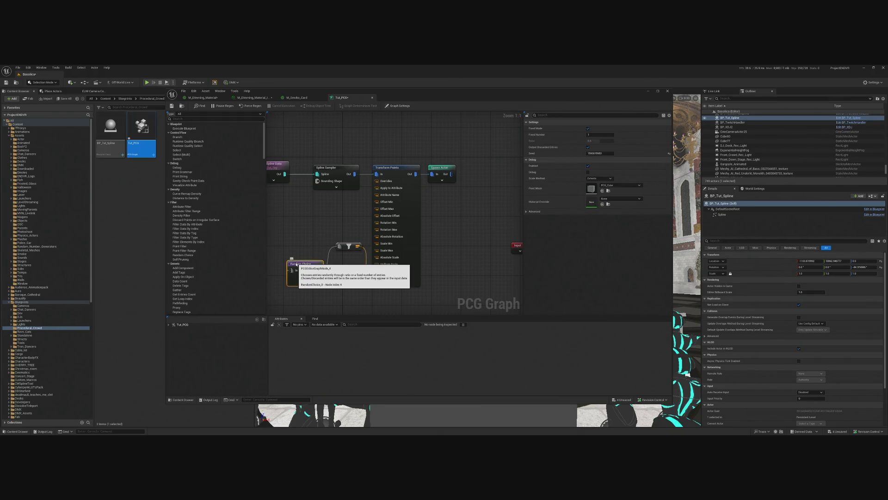
click(304, 260)
drag(303, 260, 365, 241)
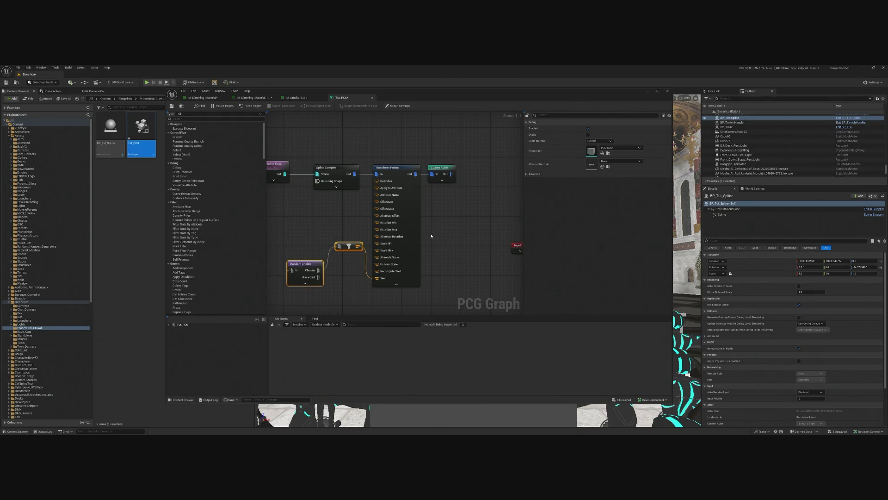
key(Delete)
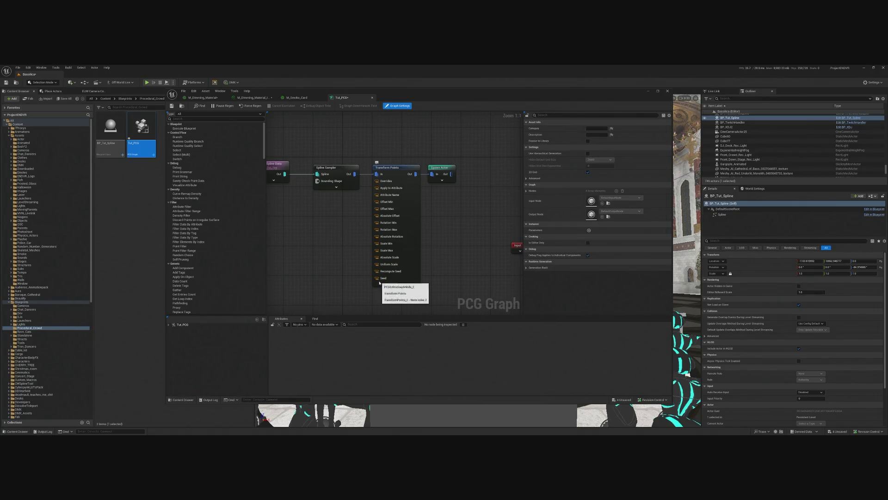
Nudge Transform Points, abandon a 'random in' node search, and shift the graph window aside.
mouse_move(381, 282)
mouse_down()
mouse_move(373, 282)
mouse_move(384, 279)
mouse_up()
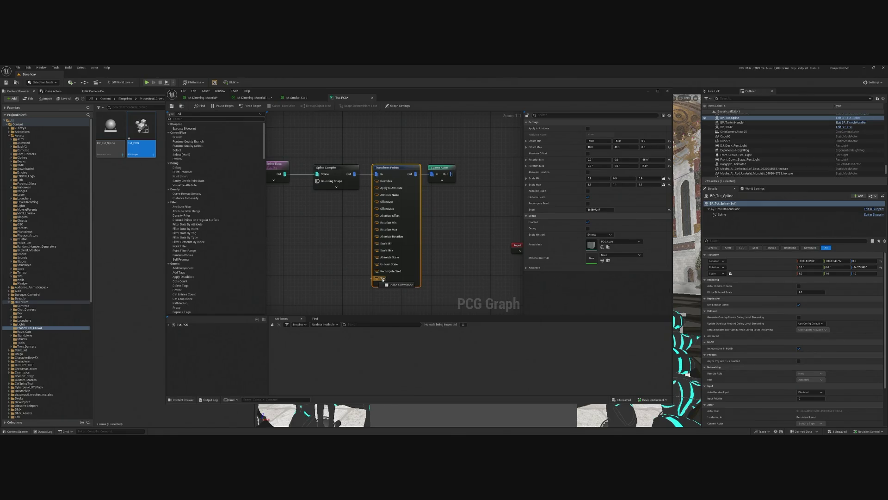
right_click(350, 275)
text(random int)
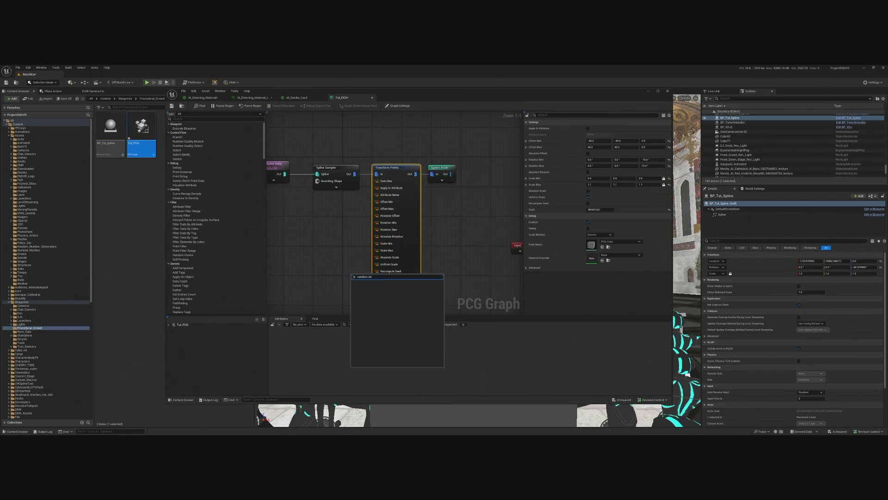
key(Escape)
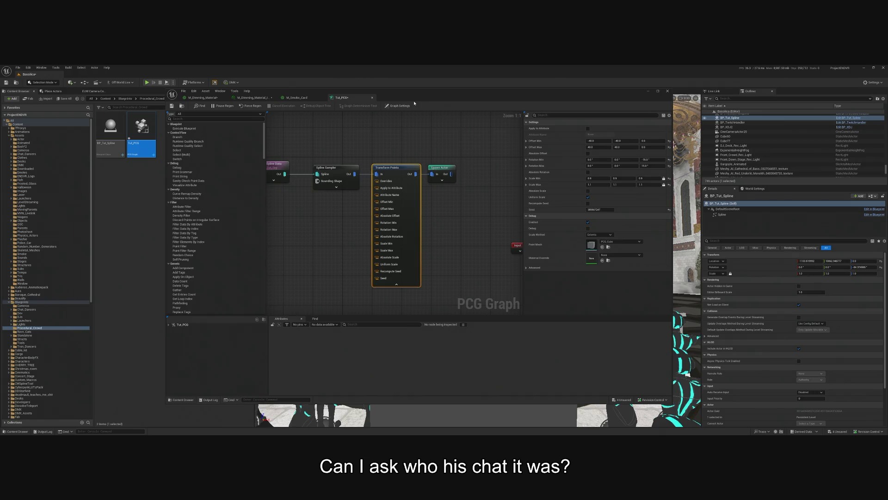
drag(185, 92, 209, 99)
Save Tut_PCG, then reposition the PCG Graph window and narrow it from its left edge.
click(195, 113)
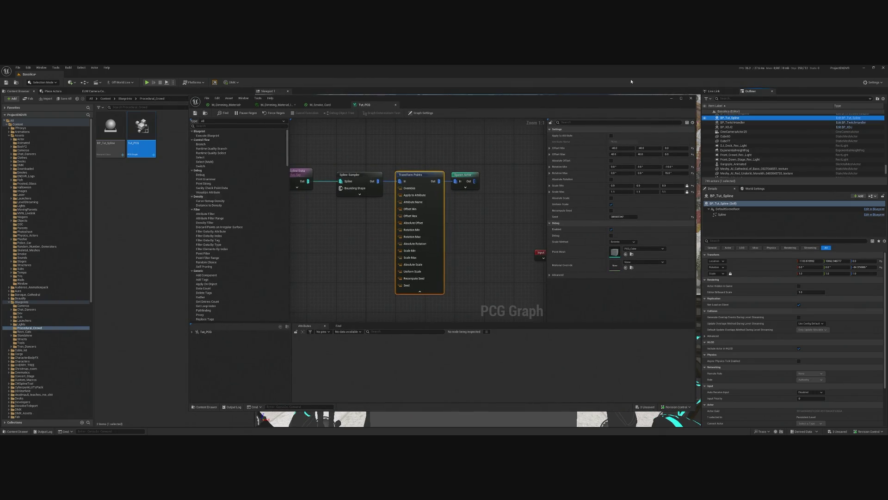
drag(519, 102, 529, 106)
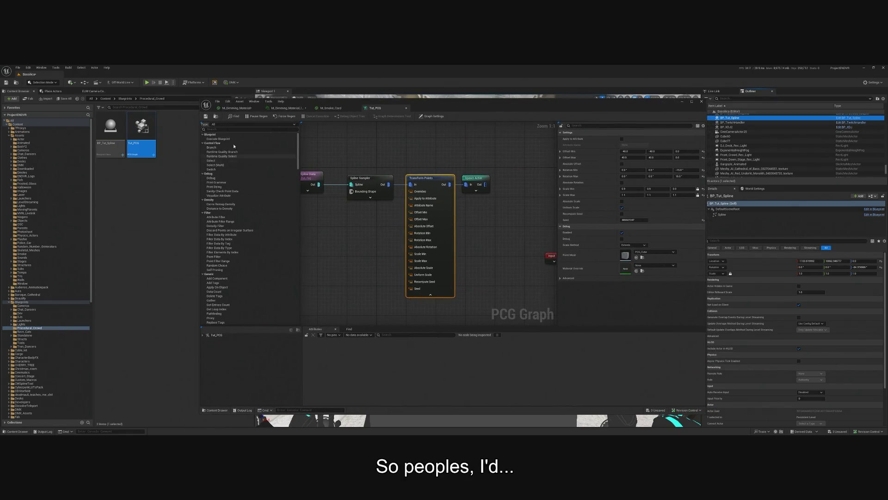
drag(199, 112, 280, 111)
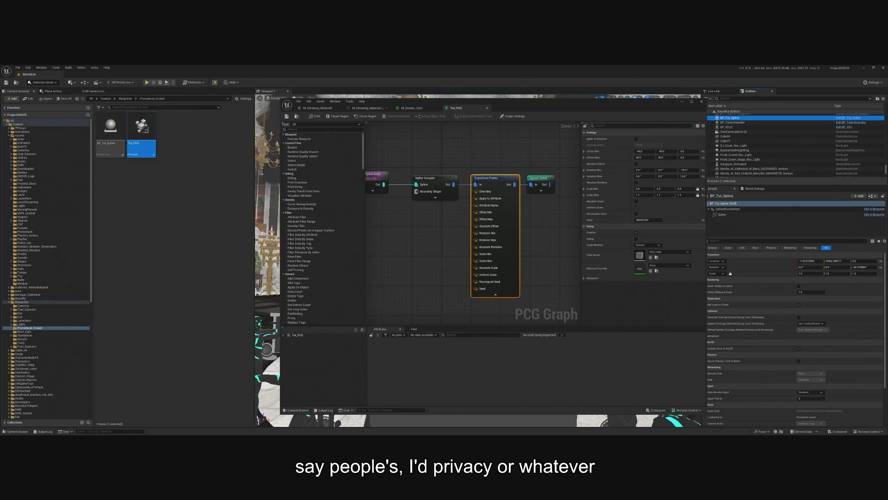
drag(607, 111, 595, 114)
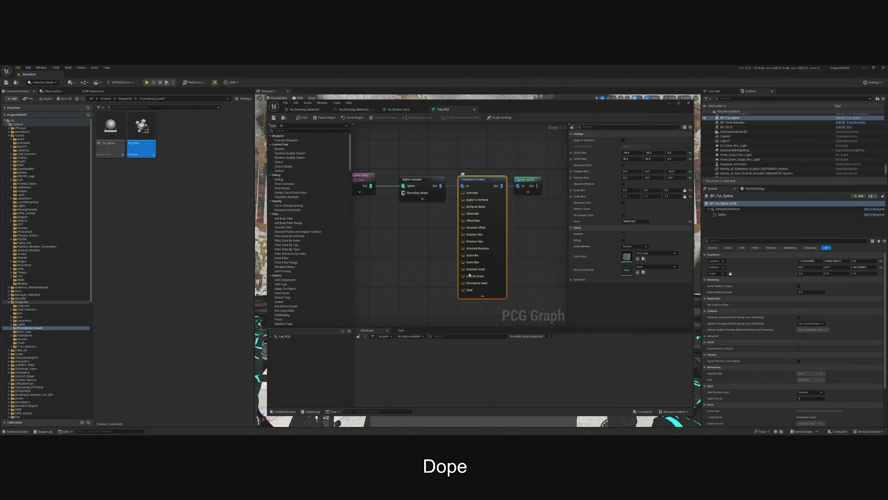
right_click(469, 290)
key(Escape)
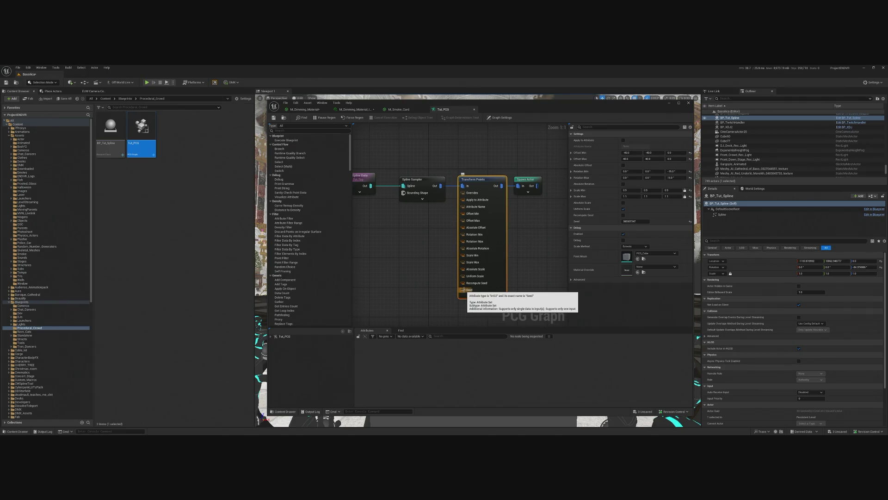
right_click(465, 291)
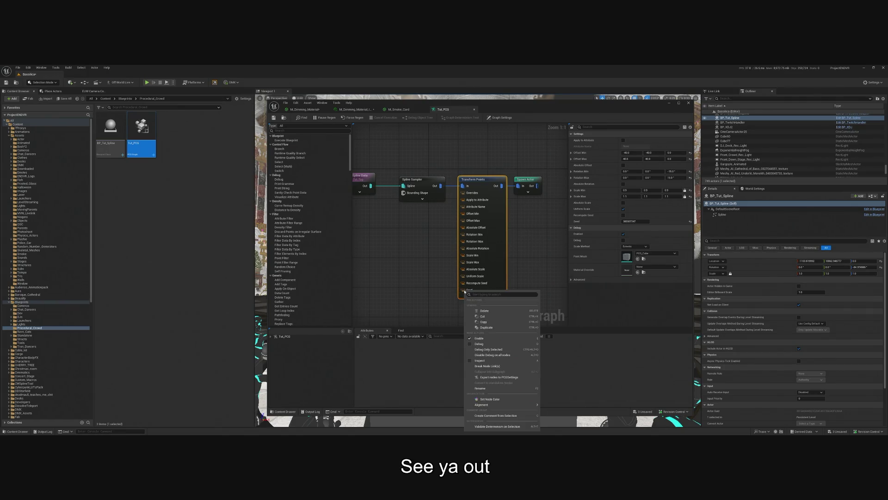
click(402, 294)
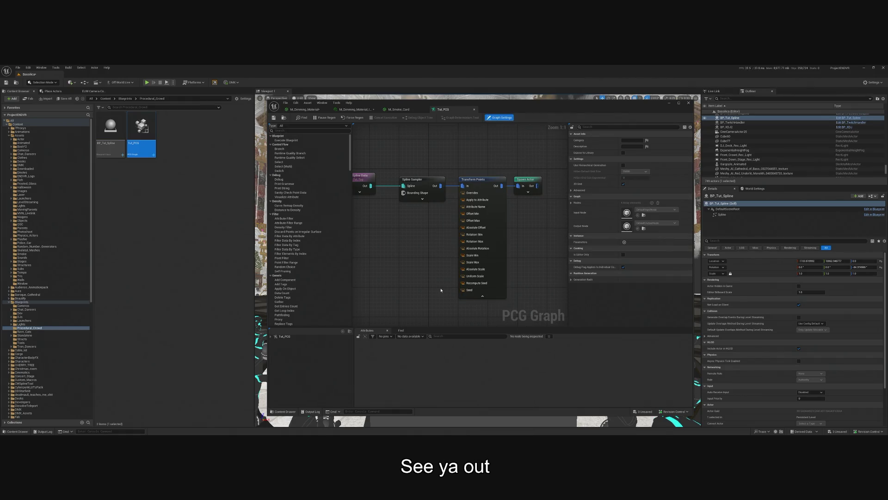
right_click(402, 294)
text(integer)
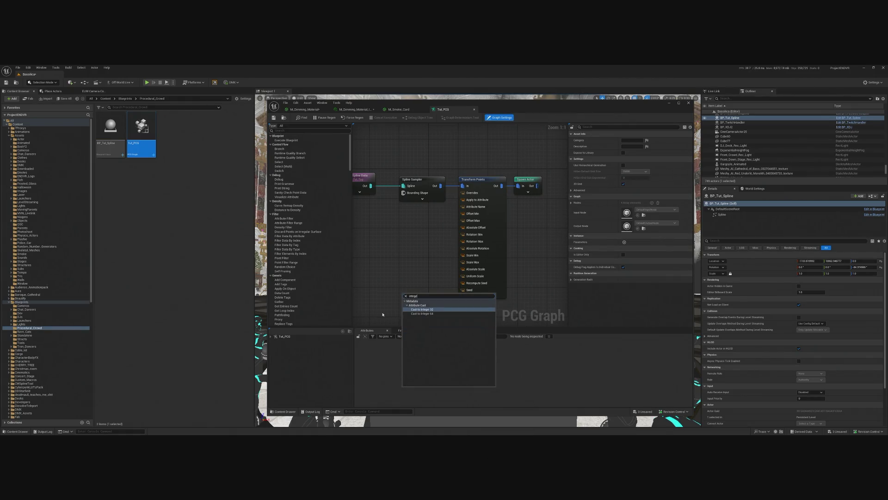
key(Escape)
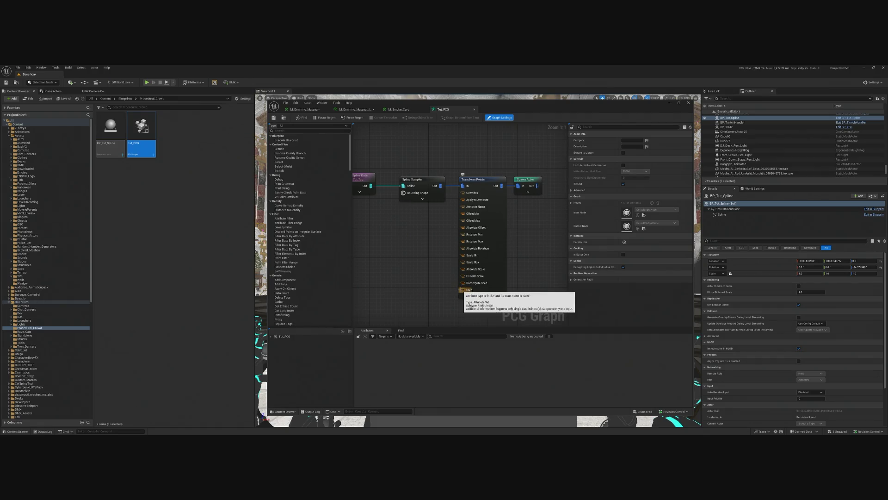
right_click(412, 288)
key(Escape)
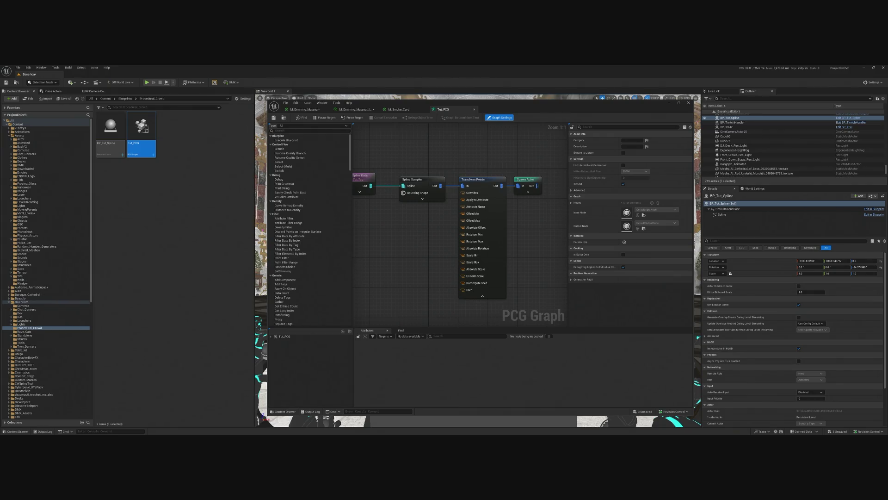
right_click(394, 287)
text(random int)
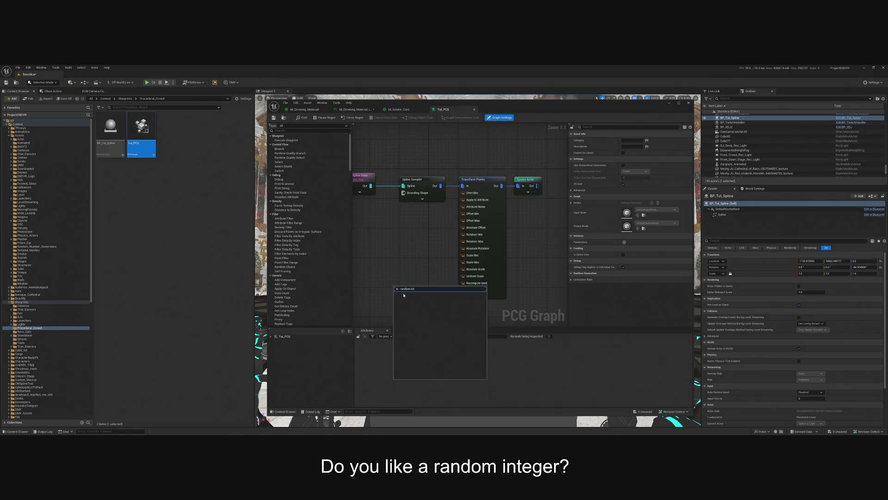
key(BackSpace)
key(BackSpace)
key(BackSpace)
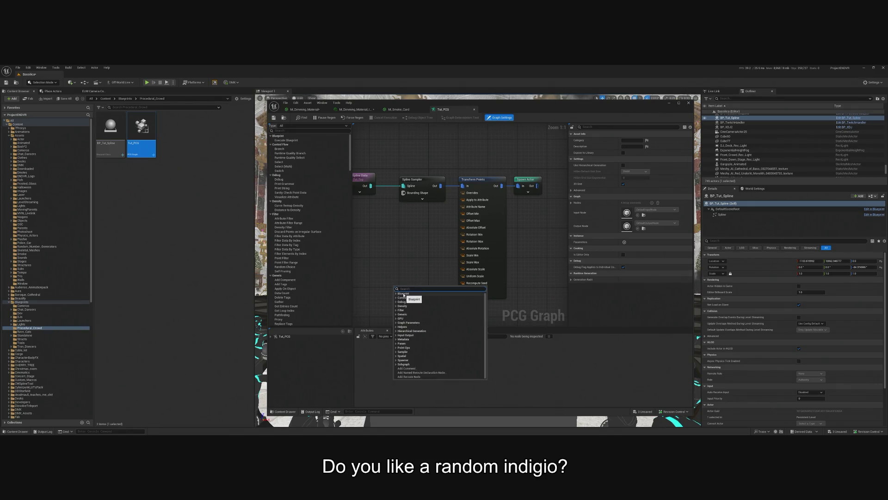
key(Escape)
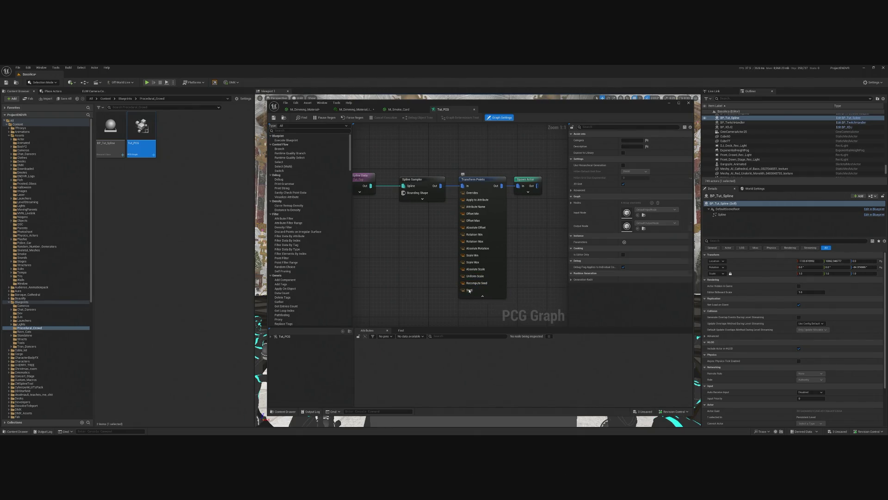
click(469, 291)
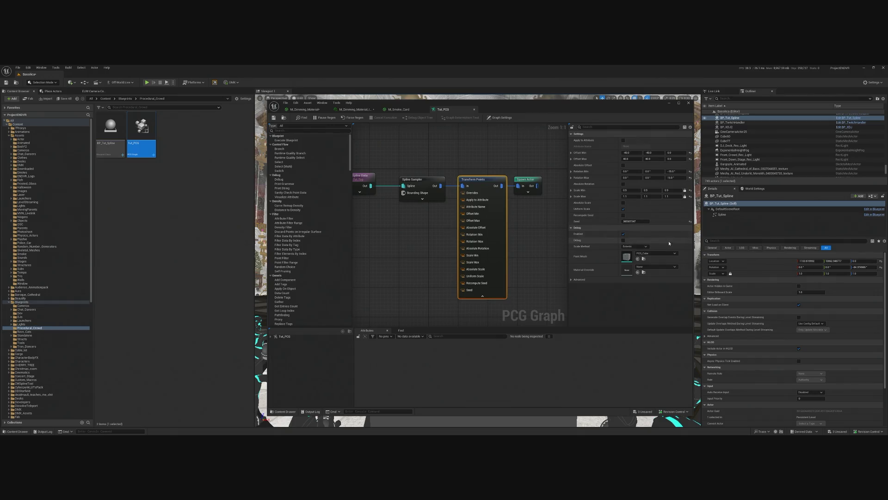
mouse_move(678, 102)
mouse_down()
mouse_move(549, 131)
mouse_move(375, 90)
mouse_up()
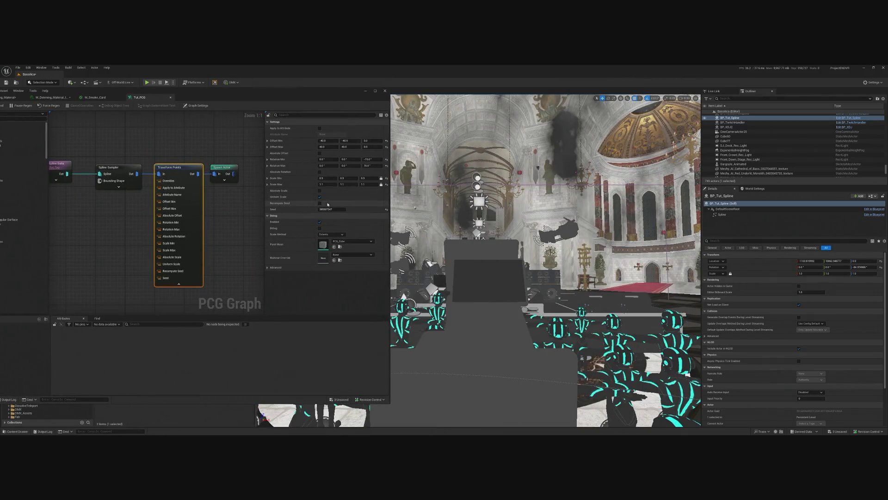
Set the Transform Points Seed to 404778686 and close the PCG Graph editor.
drag(326, 209, 351, 209)
key(f)
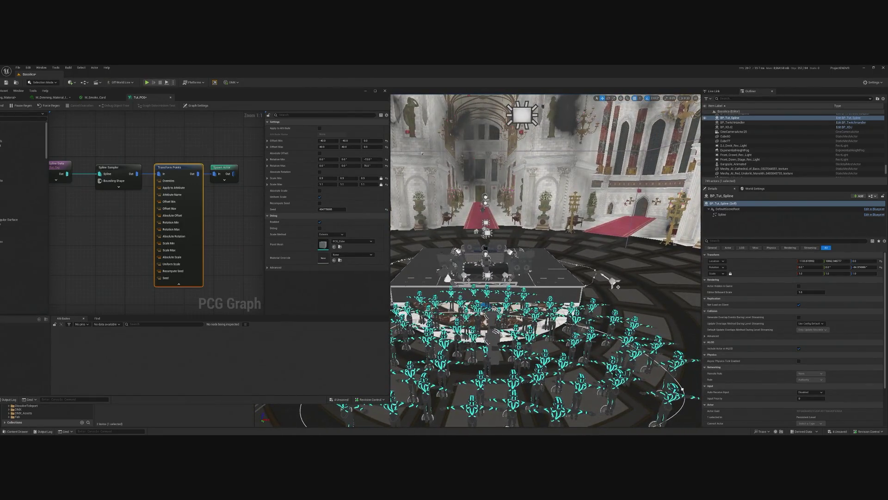
click(385, 91)
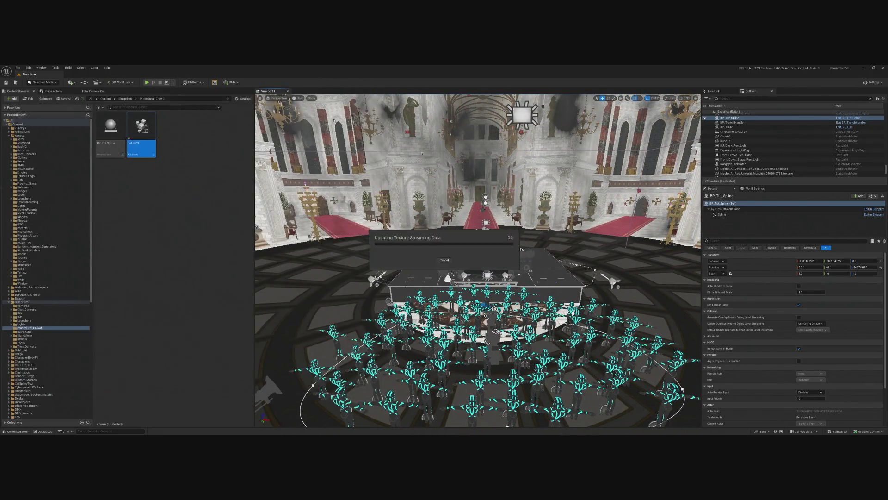
Play the level, release input with Shift+F1, then save the PCG graph.
click(147, 83)
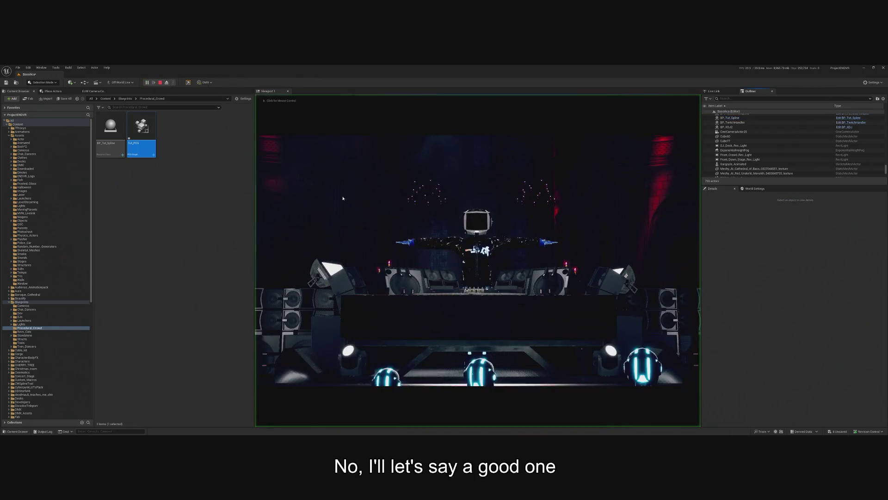
click(469, 234)
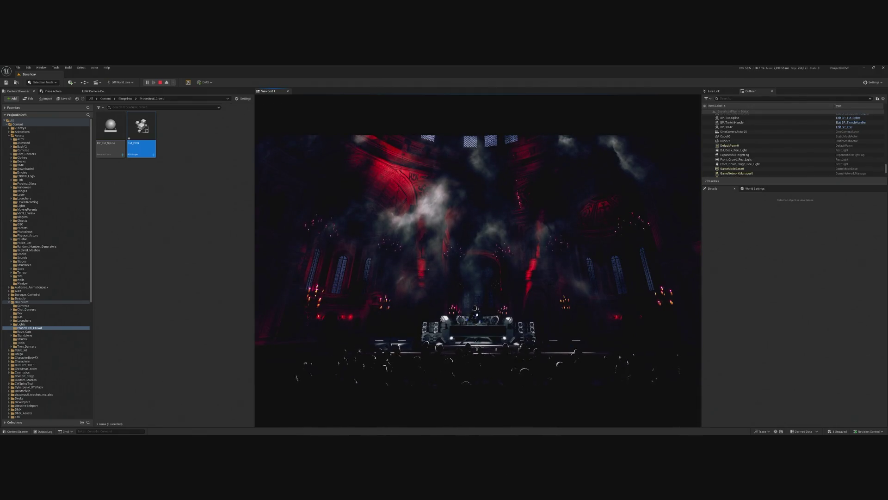
key(shift+F1)
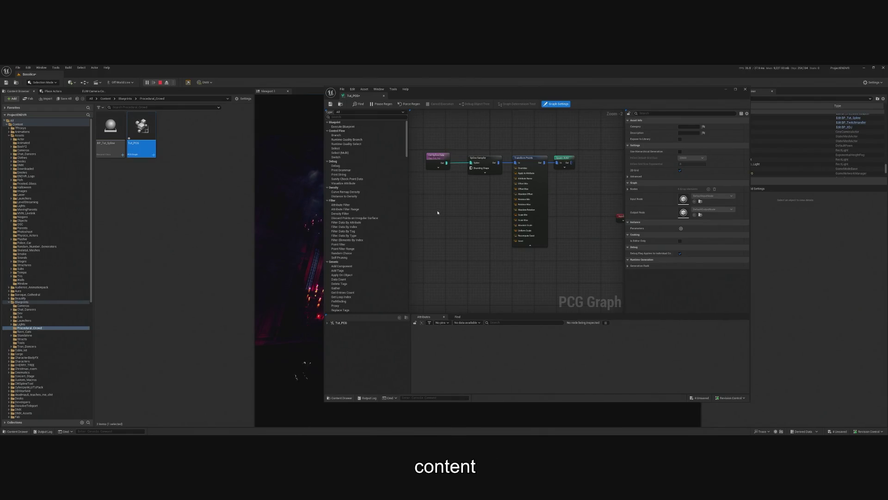
click(330, 104)
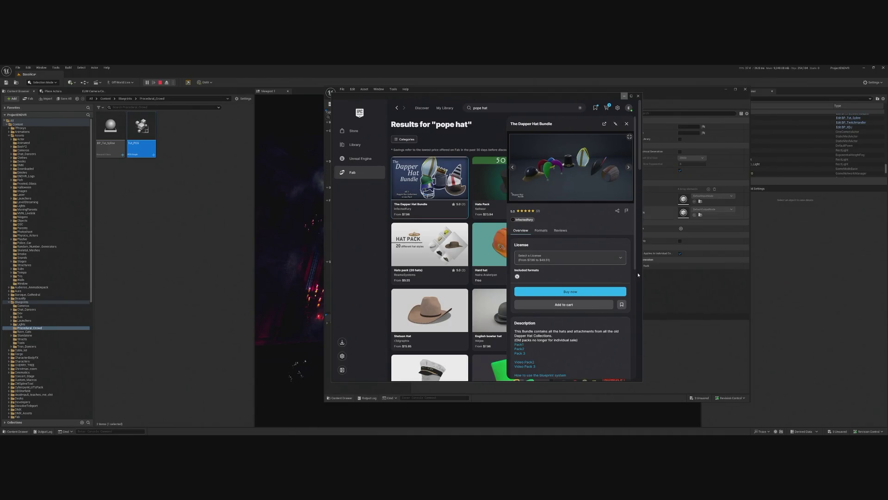
Bookmark The Dapper Hat Bundle, browse the pope hat results, and close the Fab window.
click(626, 304)
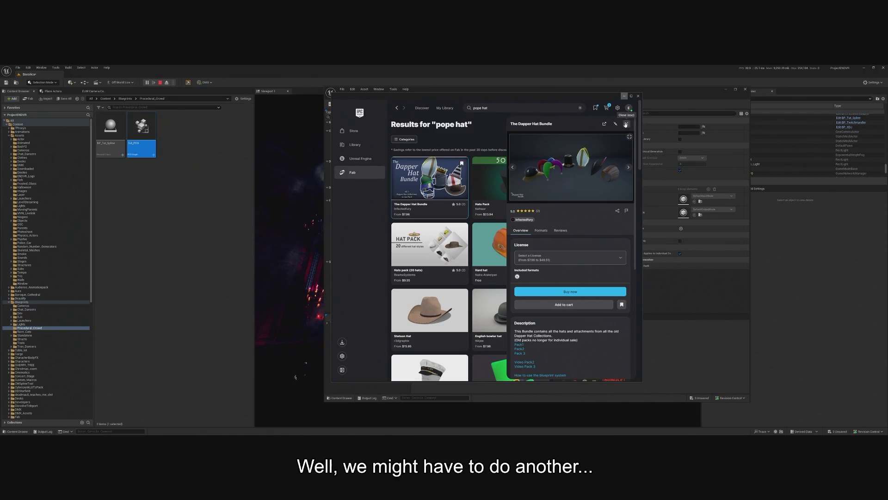
click(626, 124)
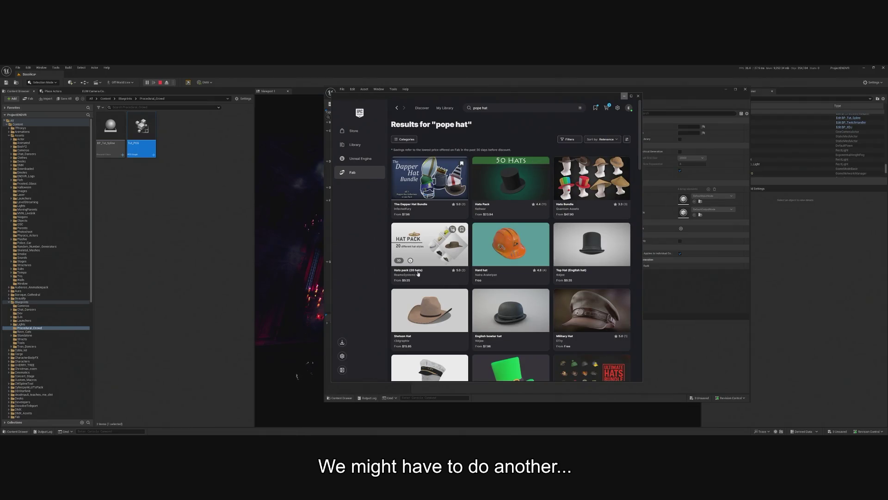
scroll(558, 268, down, 3)
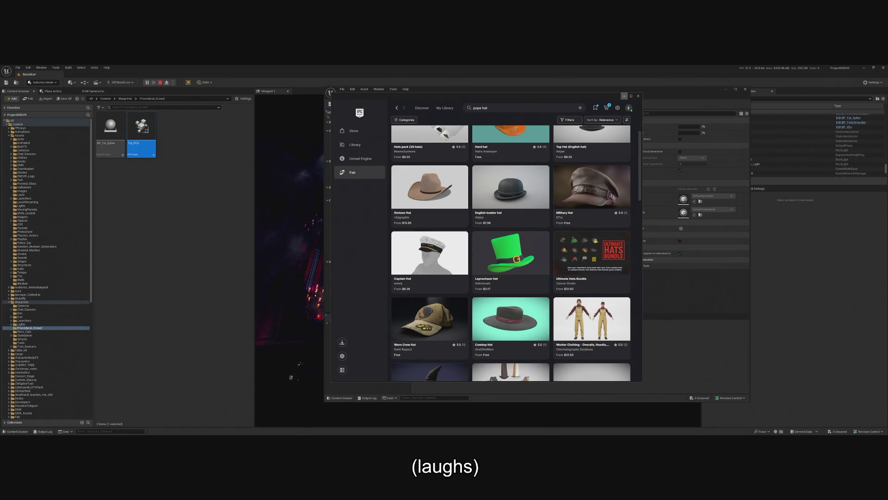
scroll(386, 273, up, 3)
scroll(385, 273, down, 10)
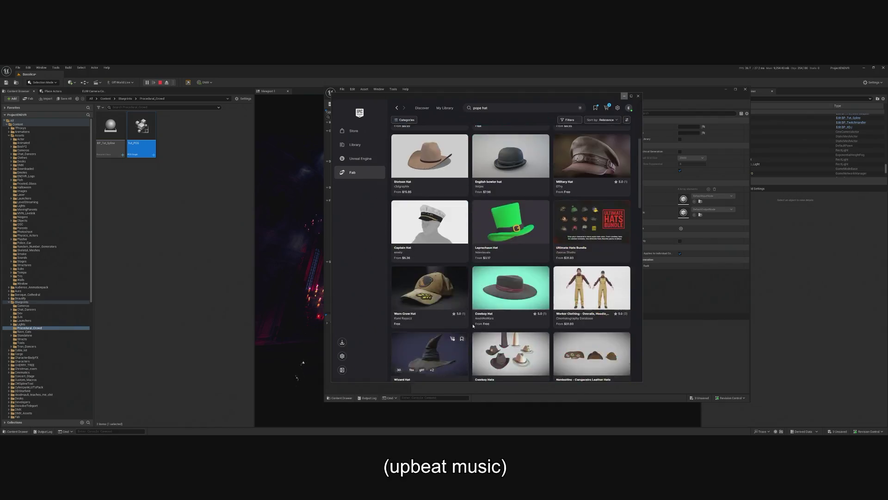
scroll(524, 308, down, 5)
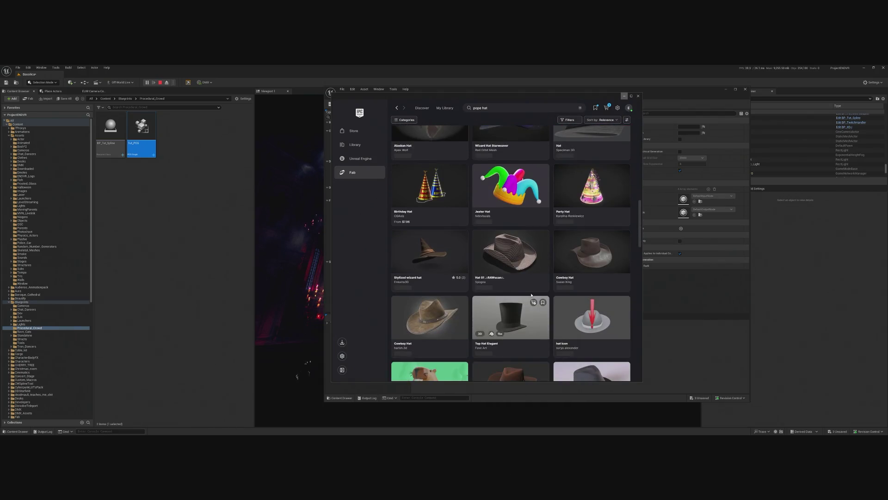
scroll(535, 293, down, 10)
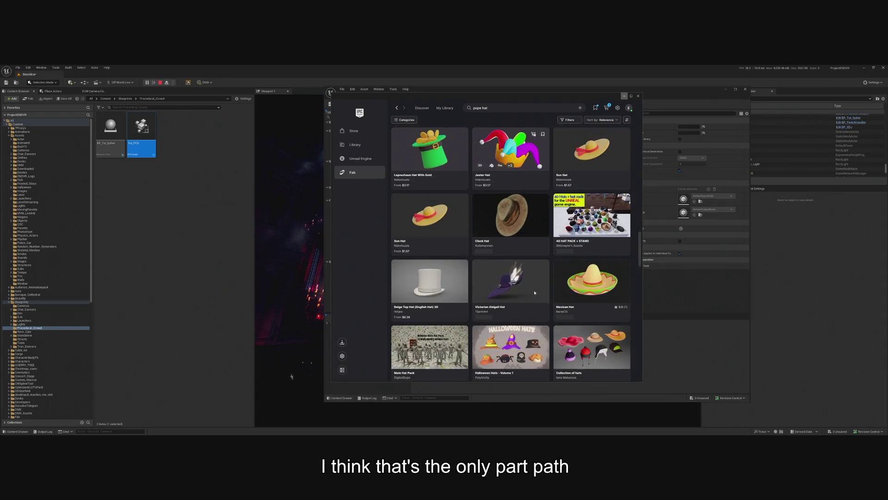
scroll(532, 294, down, 5)
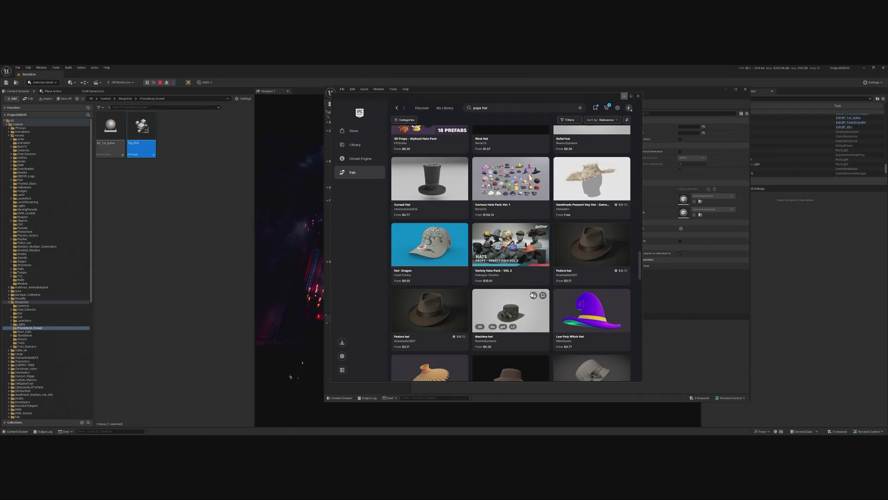
scroll(532, 295, down, 5)
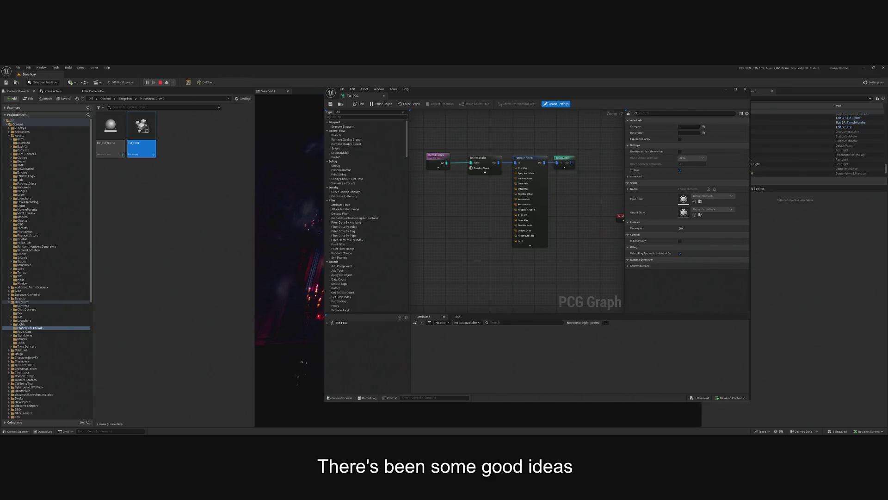
click(730, 90)
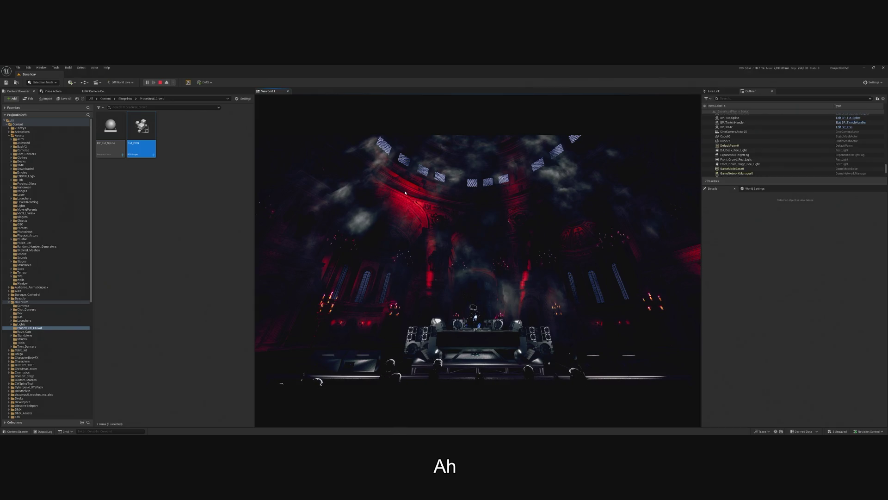
Stop the game preview and browse to the Plane2 plane's source asset.
key(Escape)
click(18, 67)
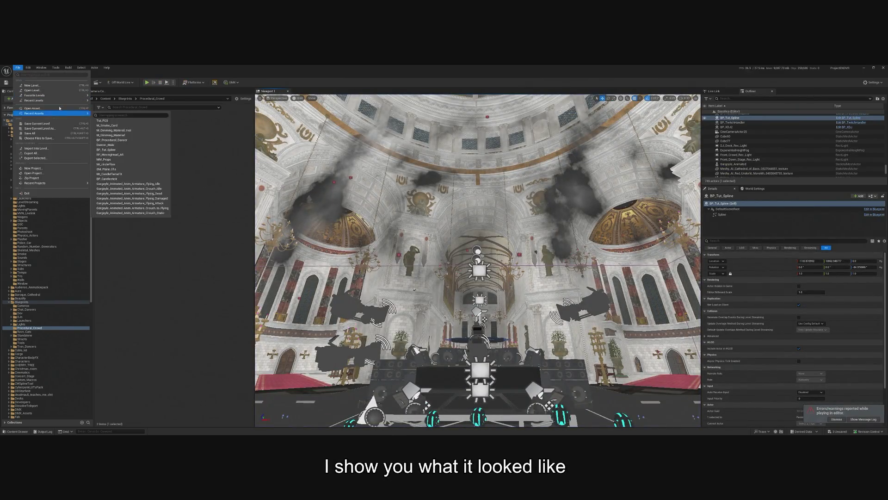
click(30, 134)
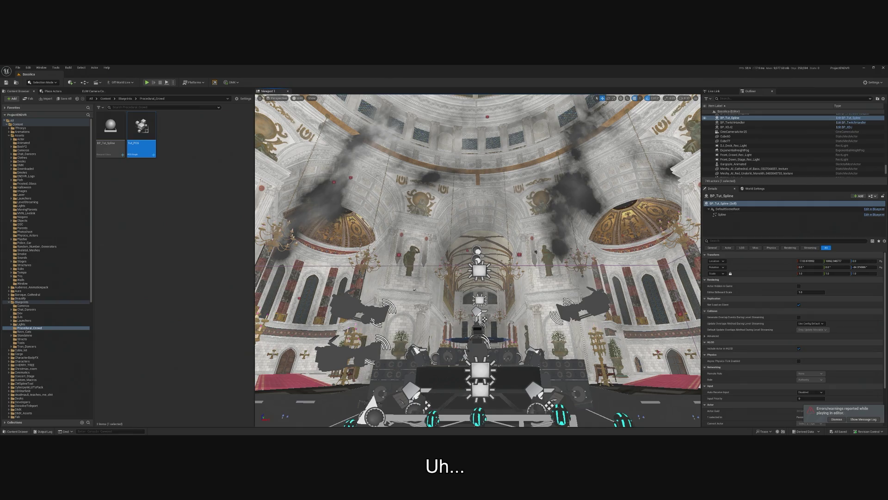
right_click(631, 161)
click(657, 177)
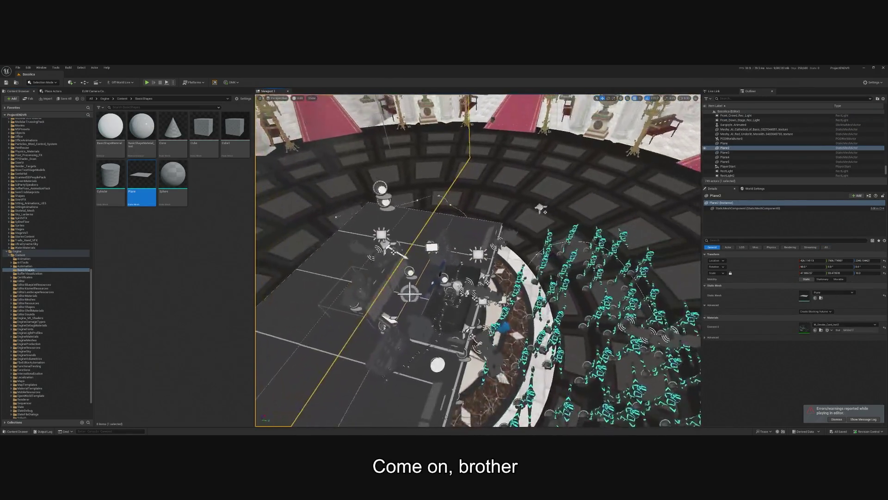
Browse to SM_DiscFloor2's mesh and open the Baroque_Cathedral Levels folder.
right_click(565, 165)
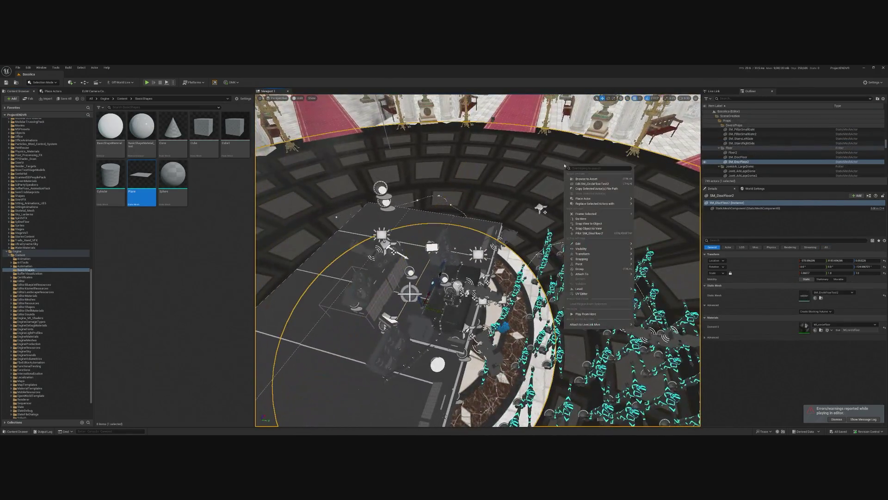
click(586, 179)
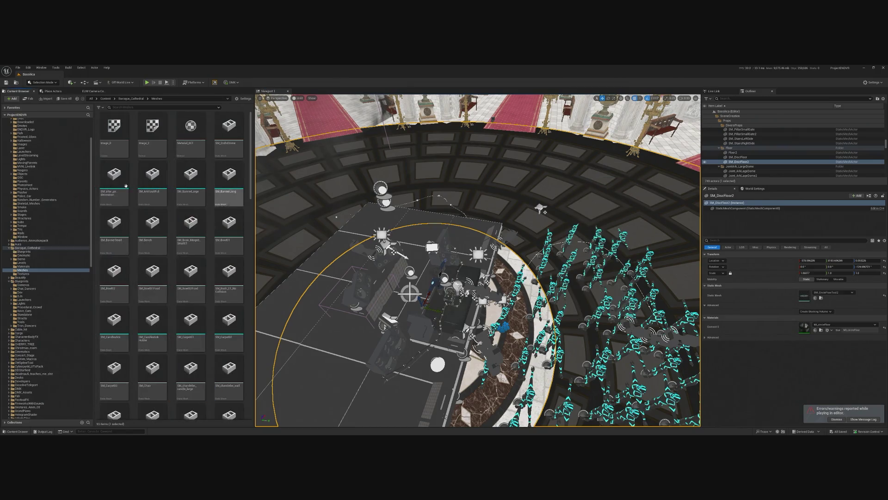
click(27, 248)
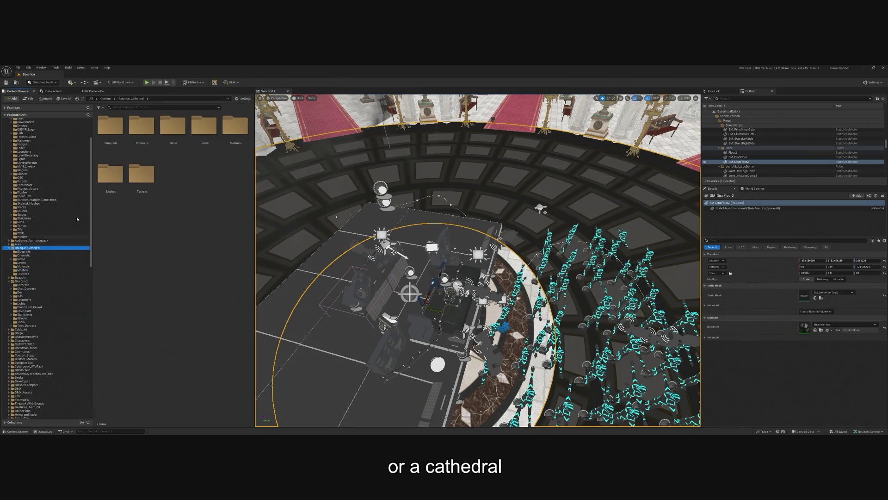
double_click(207, 131)
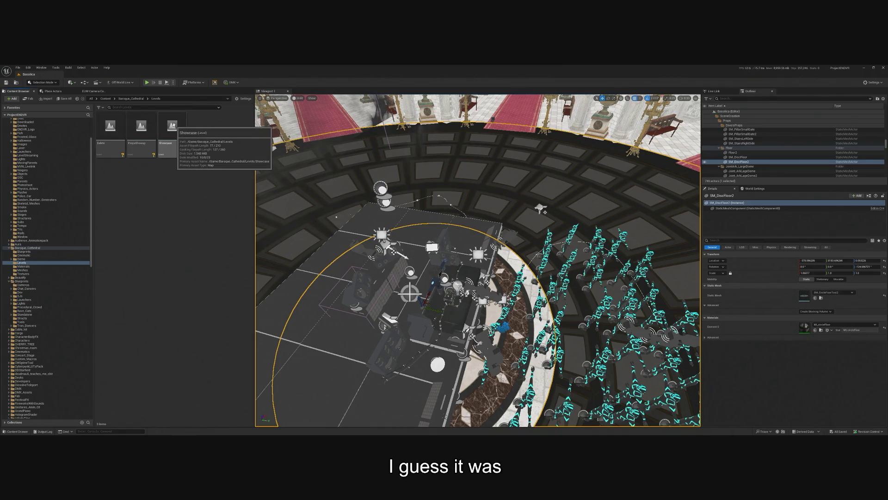
Load the Baroque_Cathedral Showcase level and switch the viewport from Unlit to Lit.
double_click(173, 125)
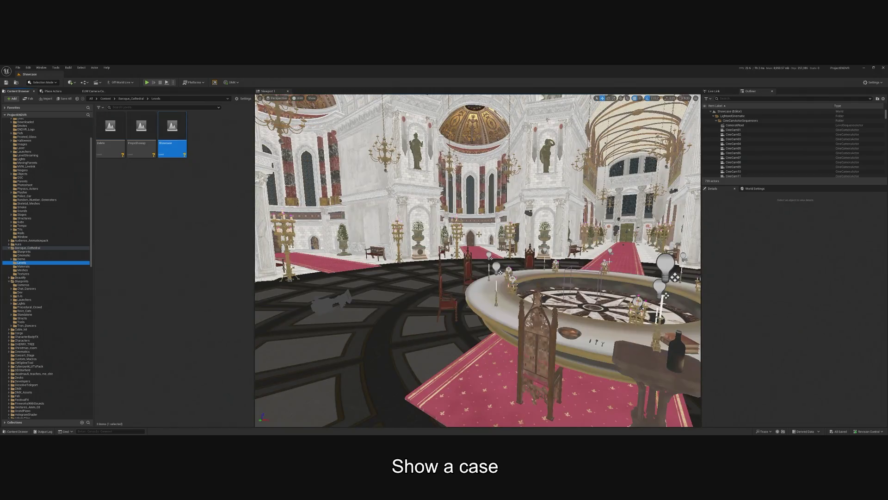
click(298, 98)
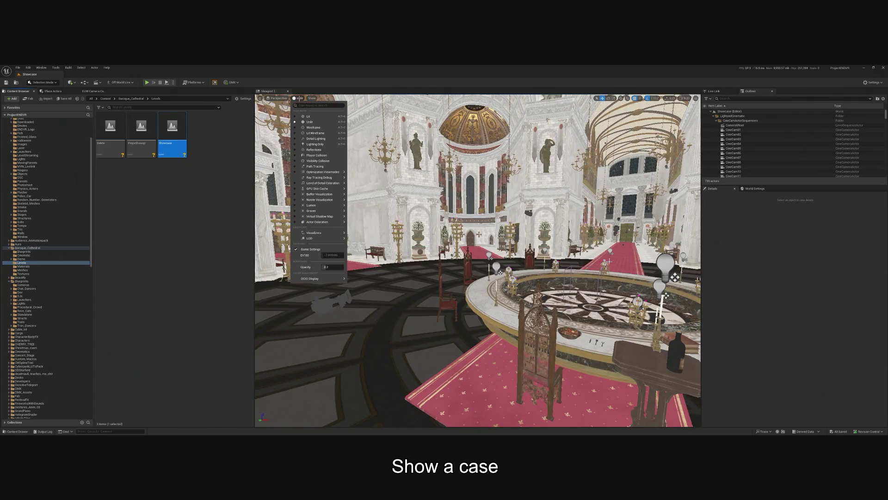
click(308, 117)
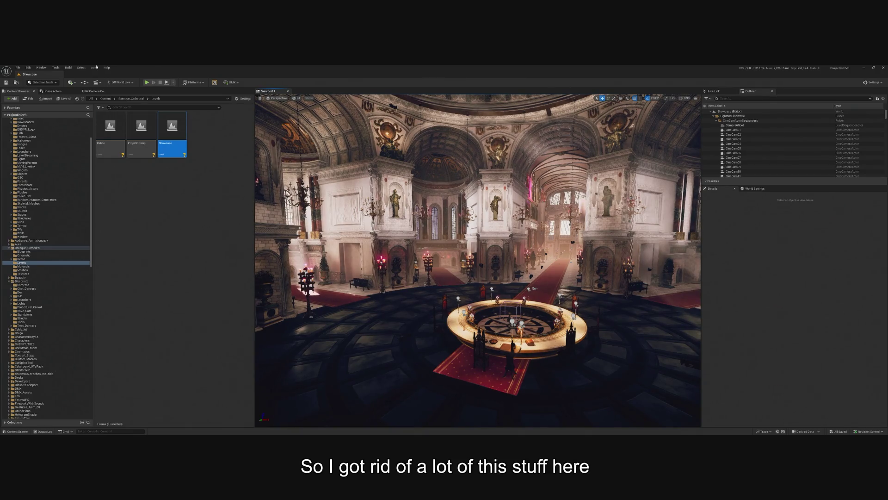
click(17, 68)
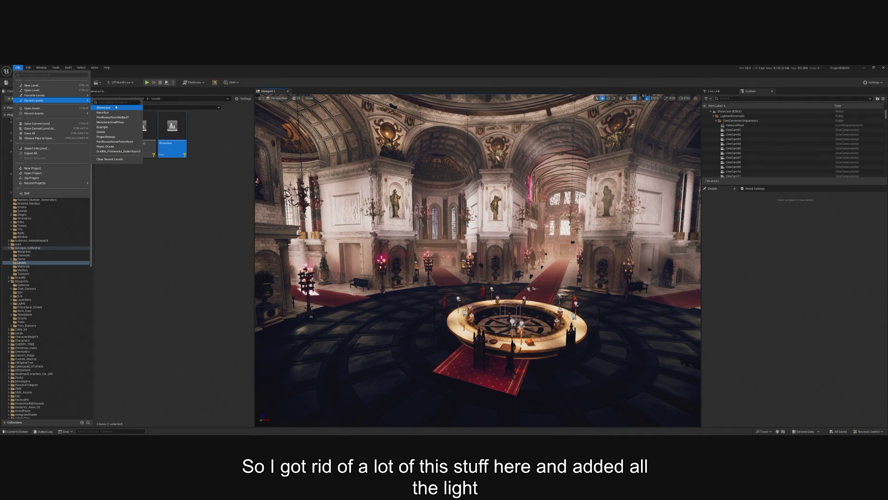
Reopen the Bassilica level from Recent Levels and play it.
click(115, 111)
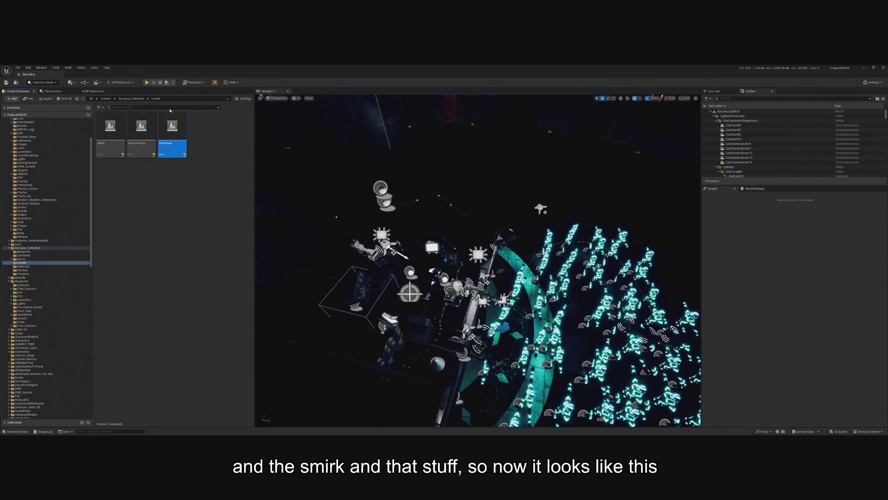
click(147, 82)
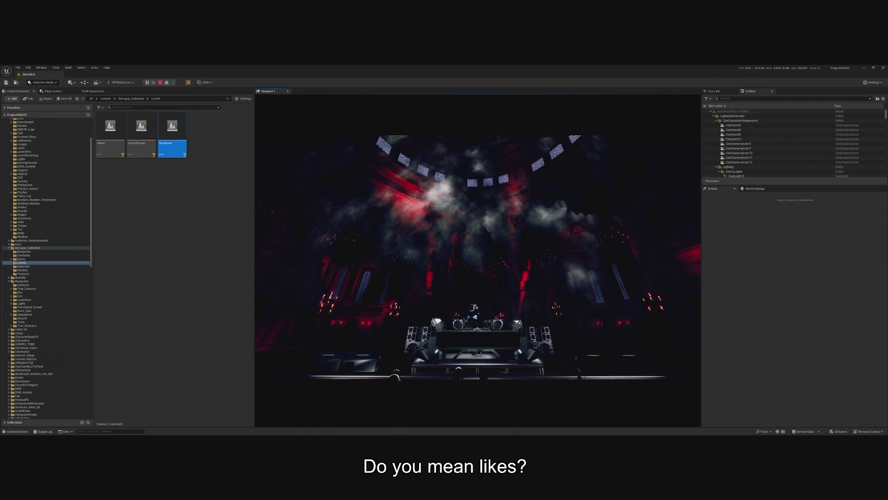
Release the mouse with Shift+F1 and stop the Play-in-Editor session.
key(shift+F1)
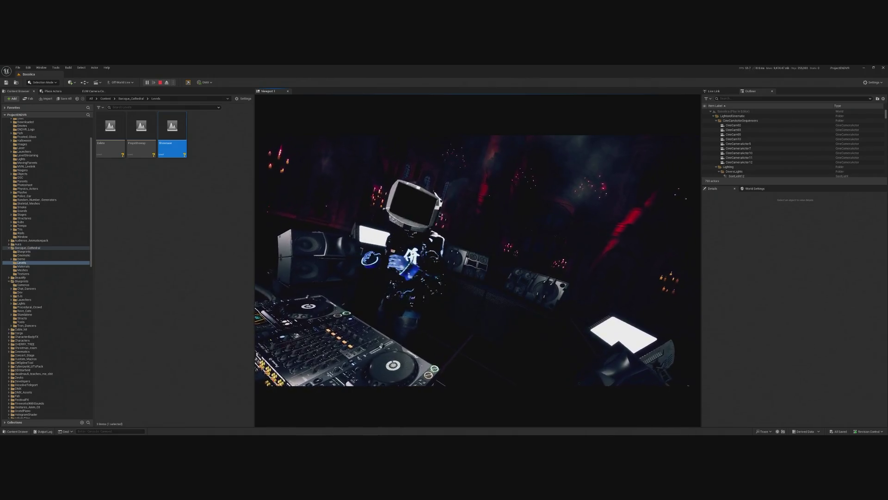
key(Escape)
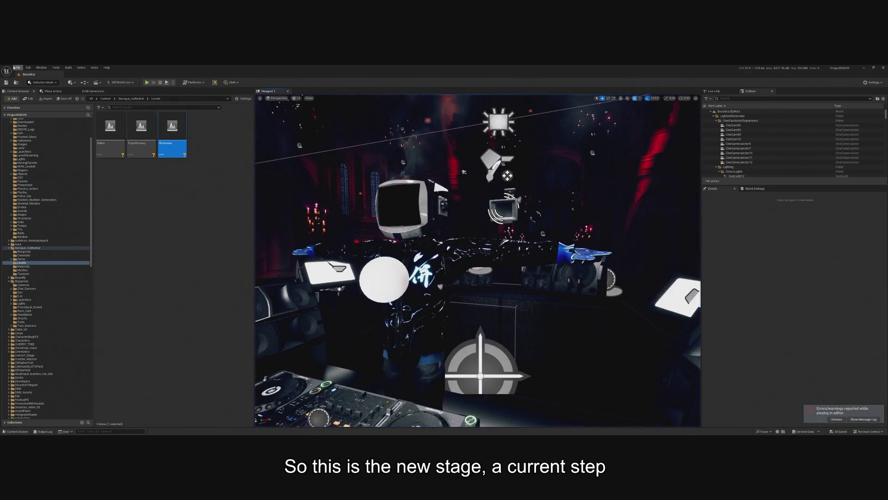
Load the PenthouseRoomNoBed7 level from the recent levels list.
click(18, 67)
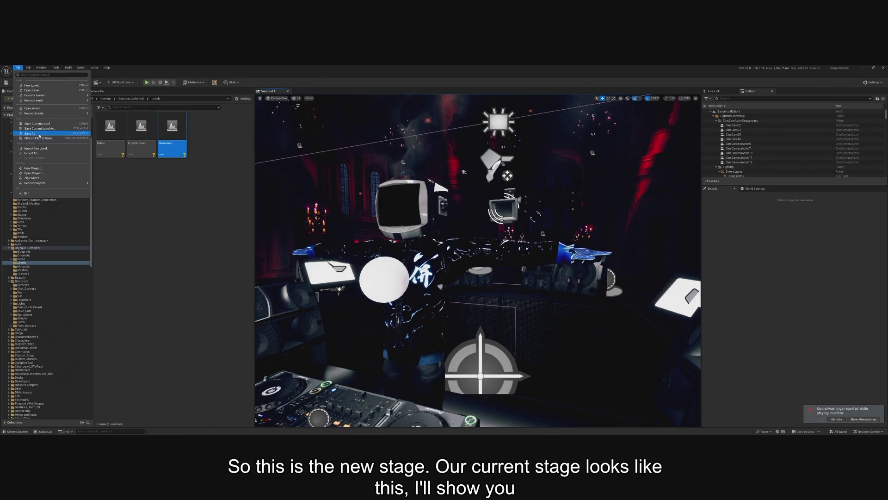
click(15, 110)
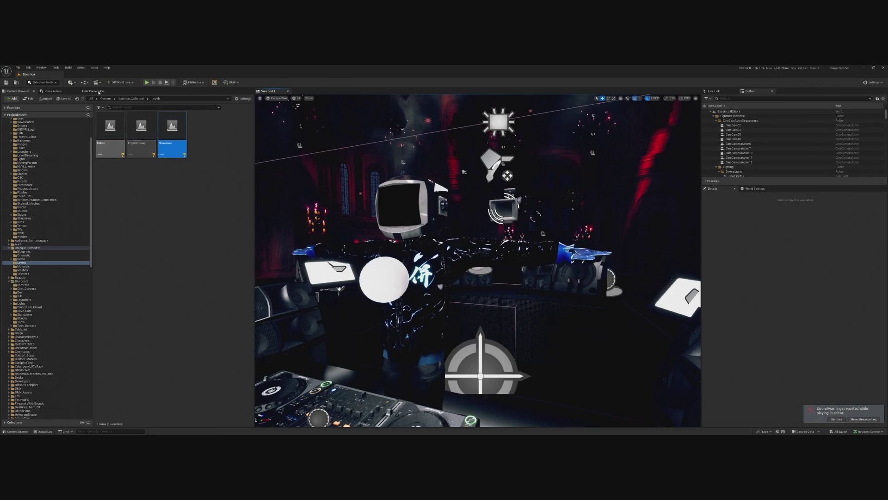
click(18, 67)
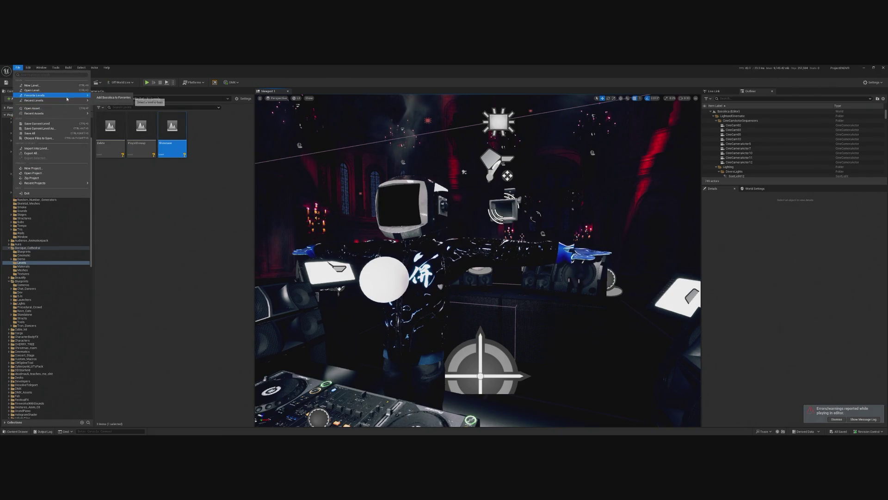
mouse_move(51, 100)
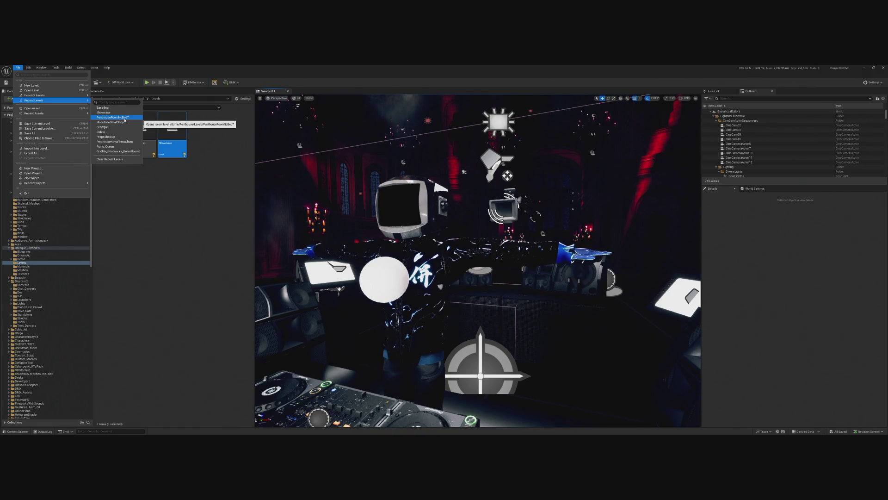
click(124, 117)
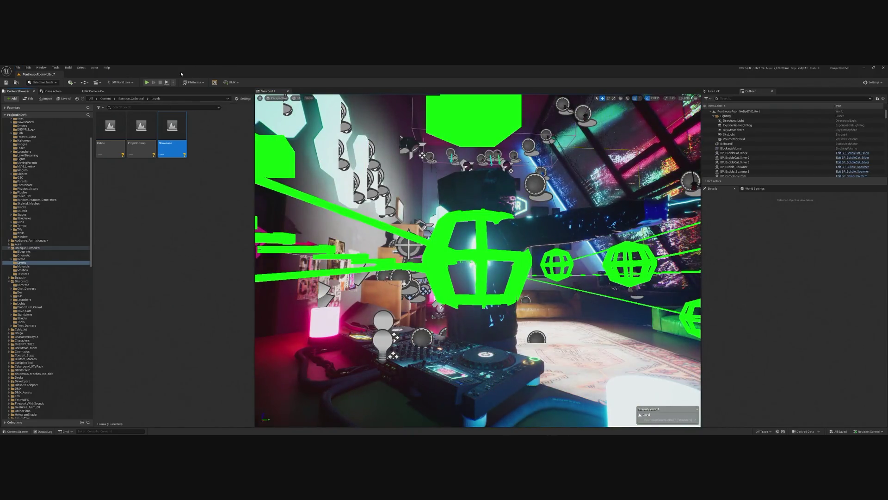
Play the neon penthouse DJ scene, then release control with Shift+F1 and open the camera manager panel.
click(147, 82)
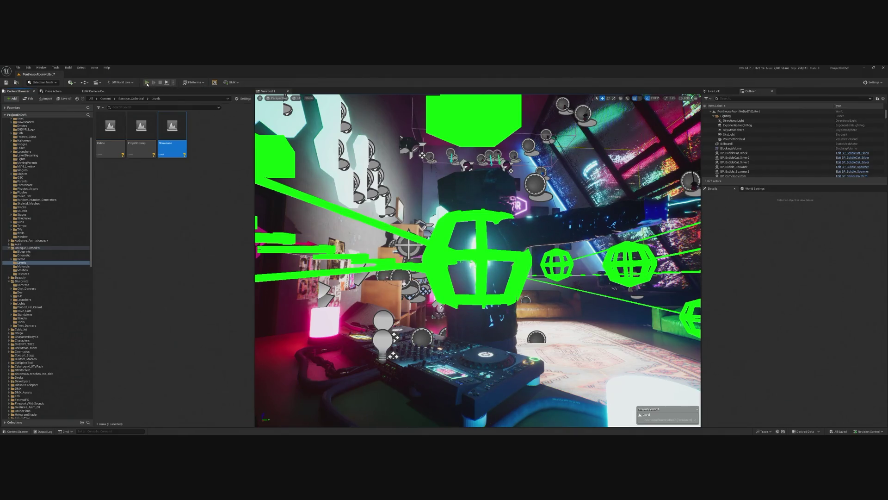
click(477, 259)
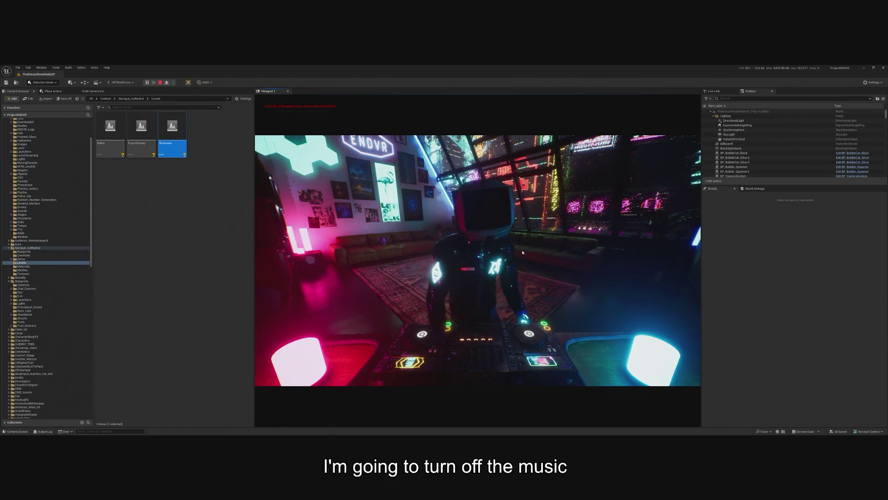
key(shift+F1)
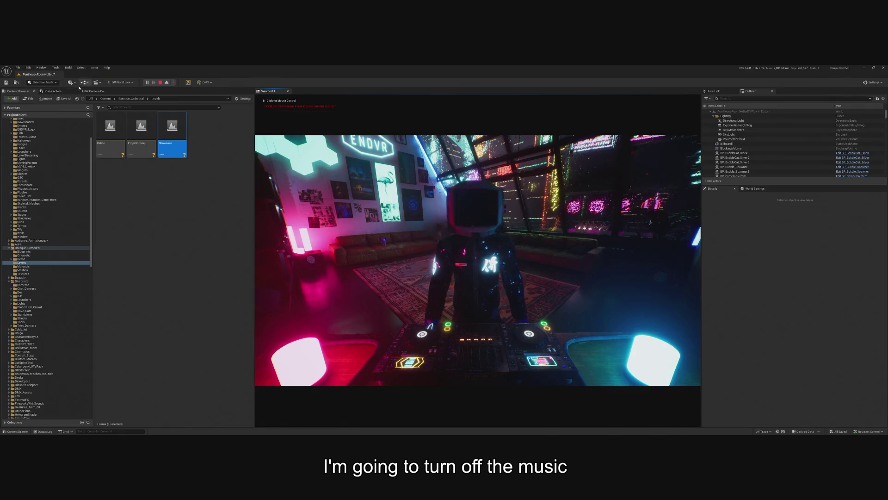
click(93, 91)
Switch to the LowOnDeckPan shot behind the DJ and raise FOV from 87 to about 111.75.
click(108, 160)
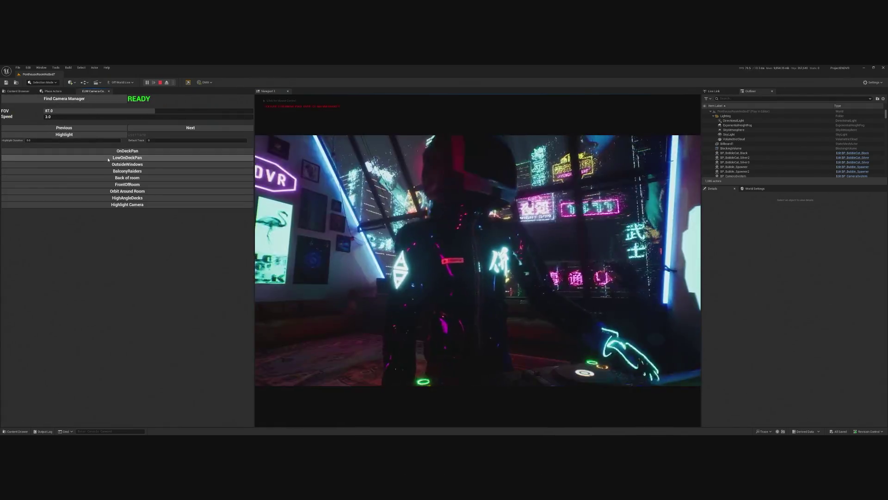
mouse_move(87, 113)
mouse_down()
mouse_move(188, 113)
mouse_move(367, 158)
mouse_up()
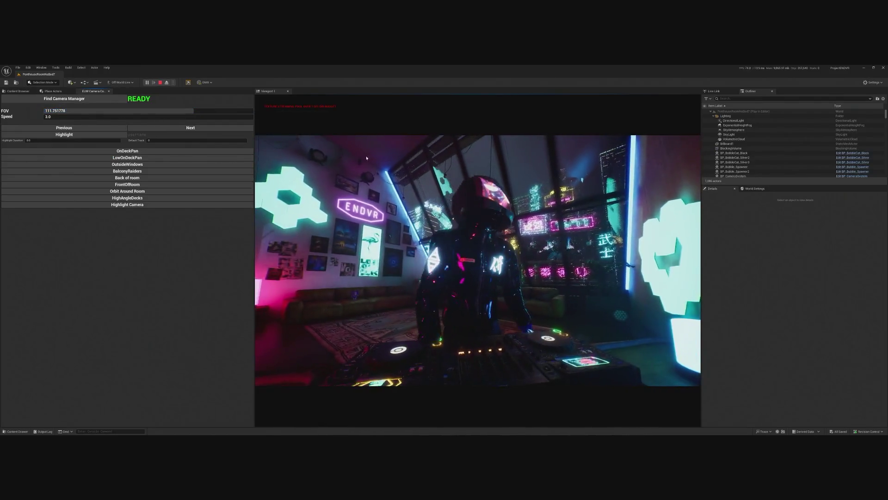
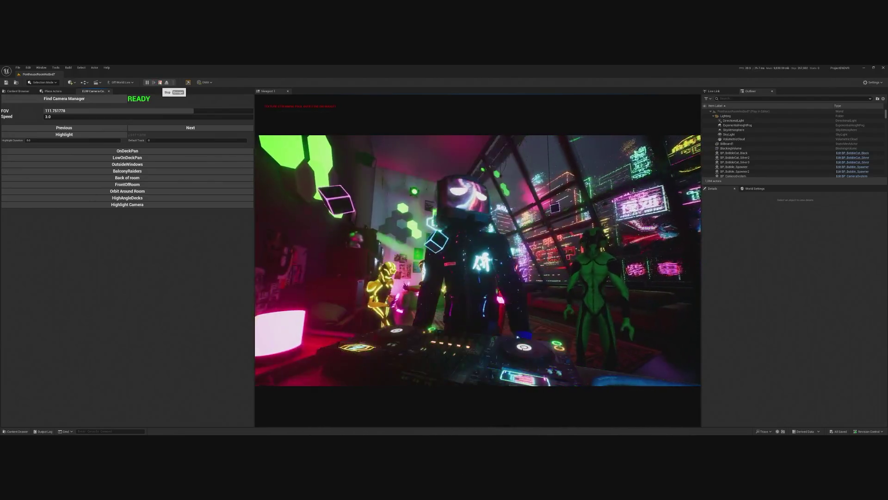
End the penthouse test play, load the Basilica level from Recent Levels, and start playing it.
click(160, 82)
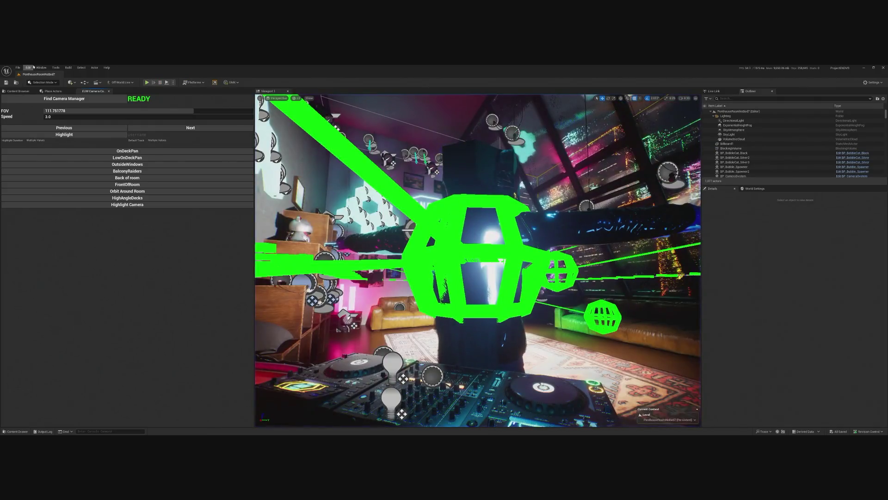
click(18, 67)
mouse_move(70, 101)
click(130, 111)
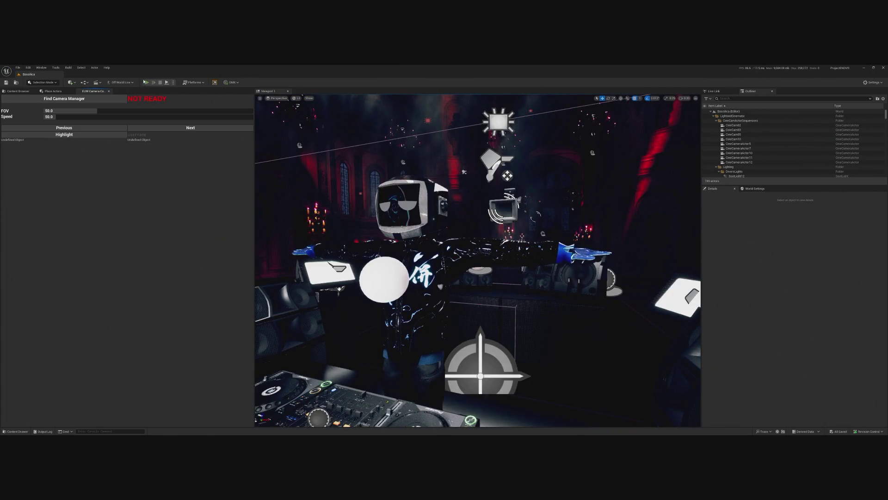
click(145, 83)
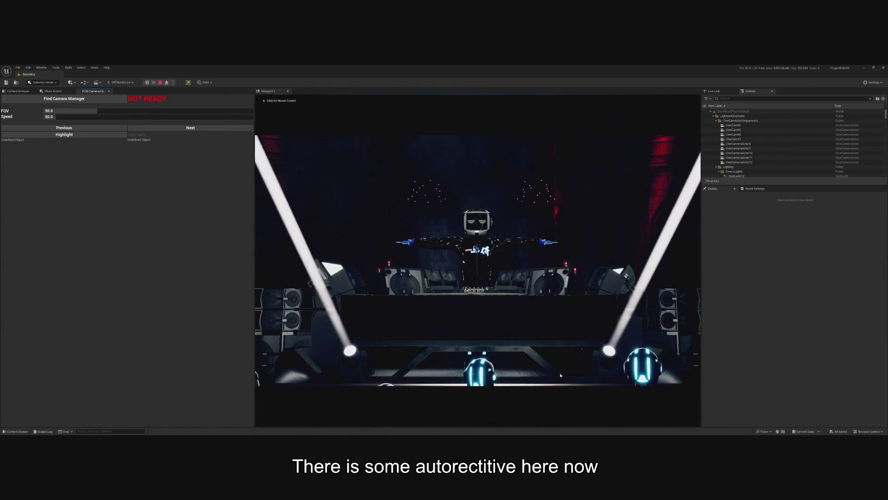
Search the Basilica level for its camera manager (NOT FOUND), then leave the game camera to roam the scene.
click(63, 99)
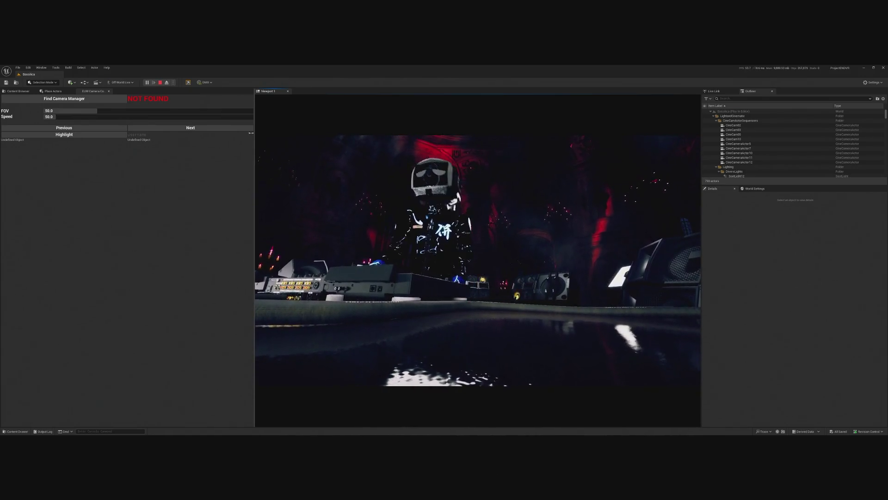
click(167, 83)
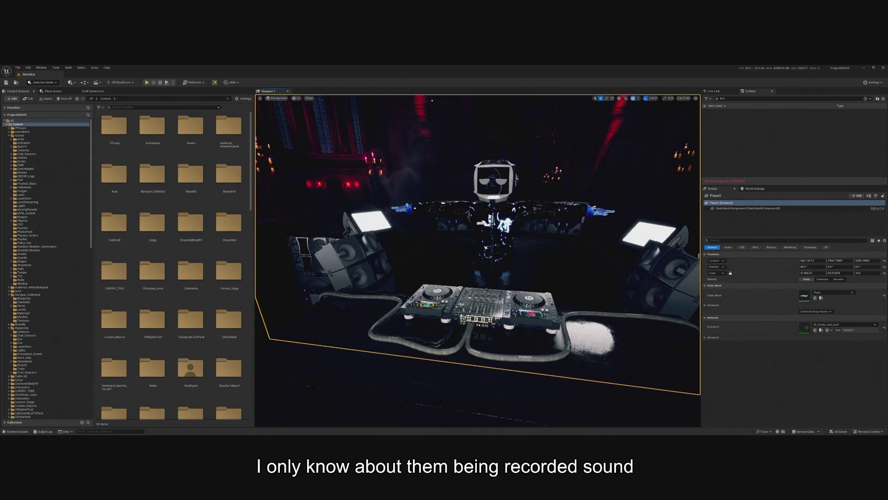
Run a short Basilica test play, then select the Plane2 smoke card and focus the view on it.
click(147, 82)
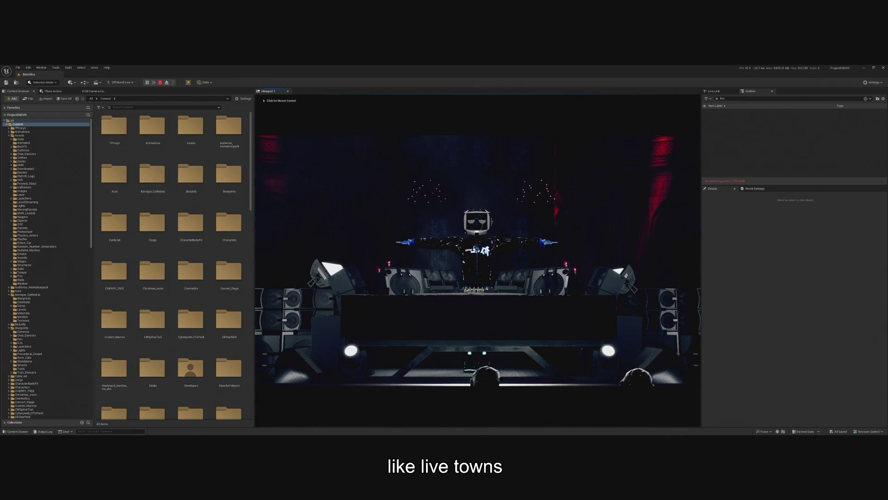
click(478, 259)
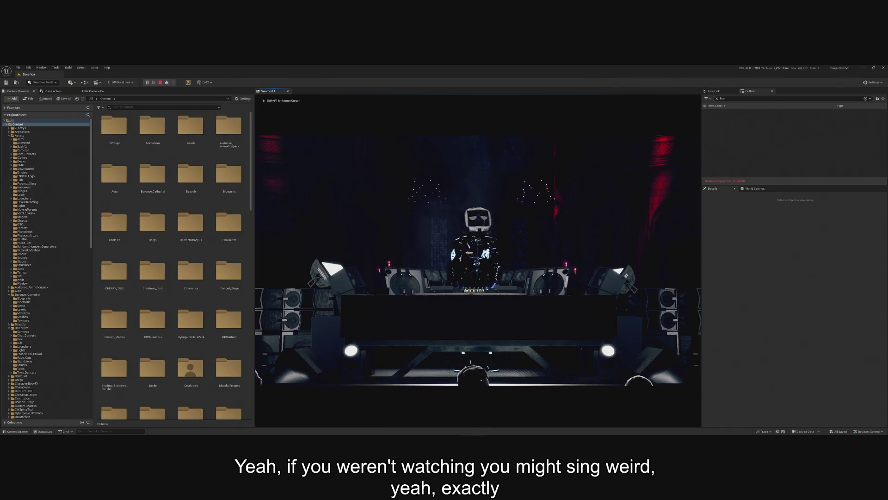
key(Escape)
click(580, 299)
key(f)
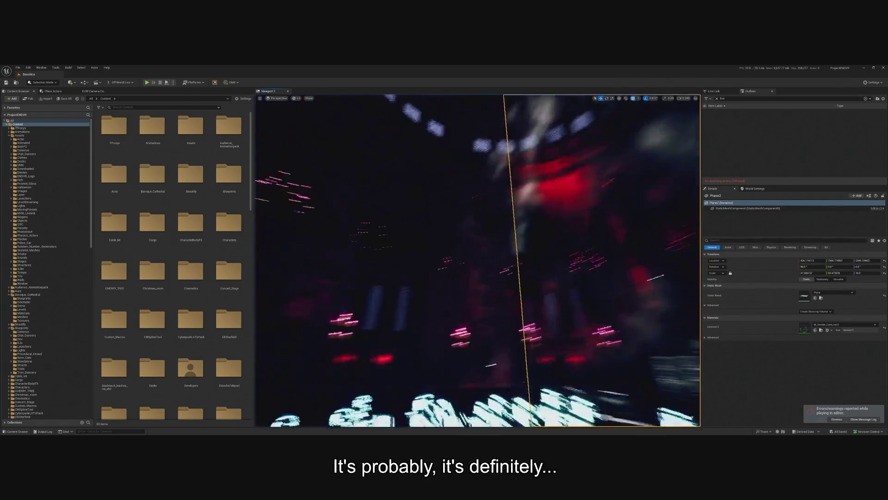